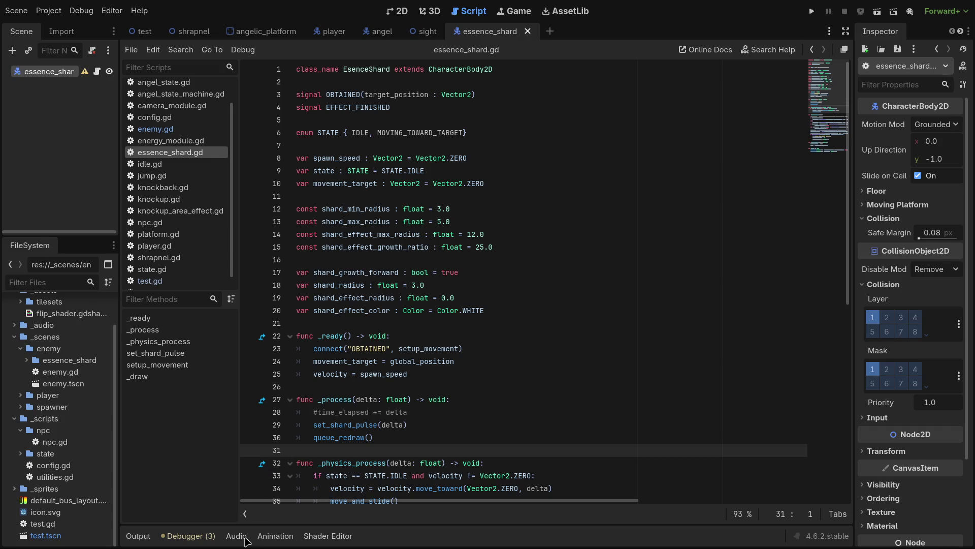
Step: Review the current script around empty line 26 and the shard_effect_radius line 48
{"action": "scroll", "coordinate": [391, 452], "scroll_direction": "down", "scroll_amount": 2}
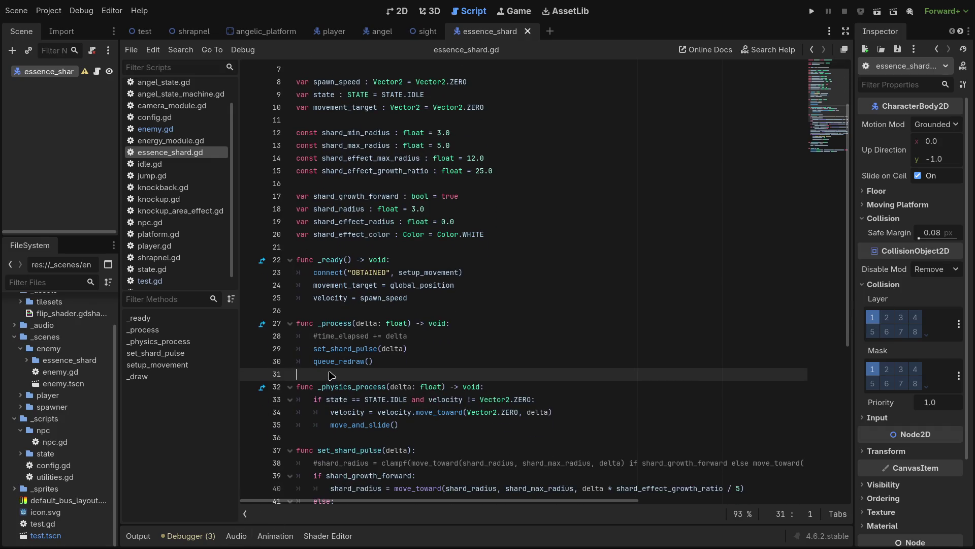
{"action": "left_click", "coordinate": [321, 312]}
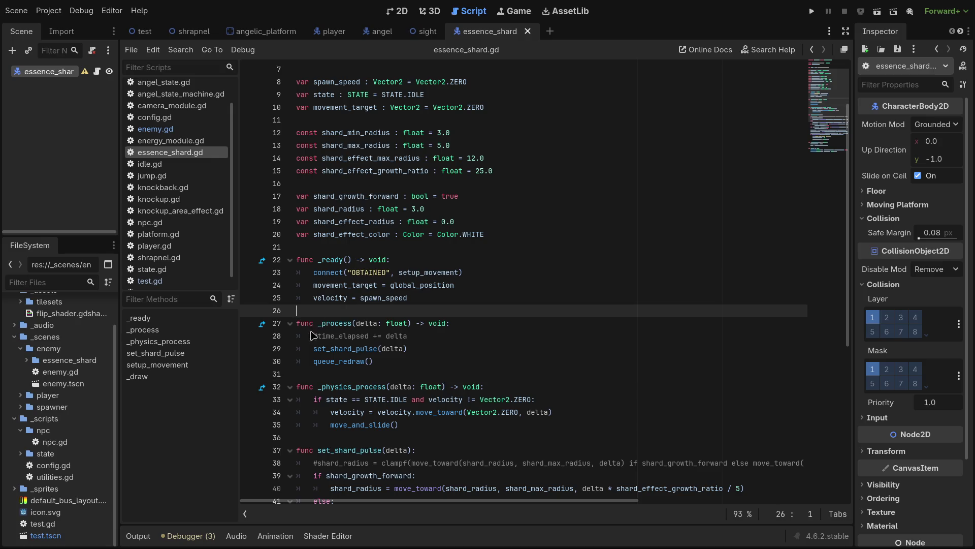
{"action": "left_click_drag", "start_coordinate": [120, 232], "coordinate": [116, 233]}
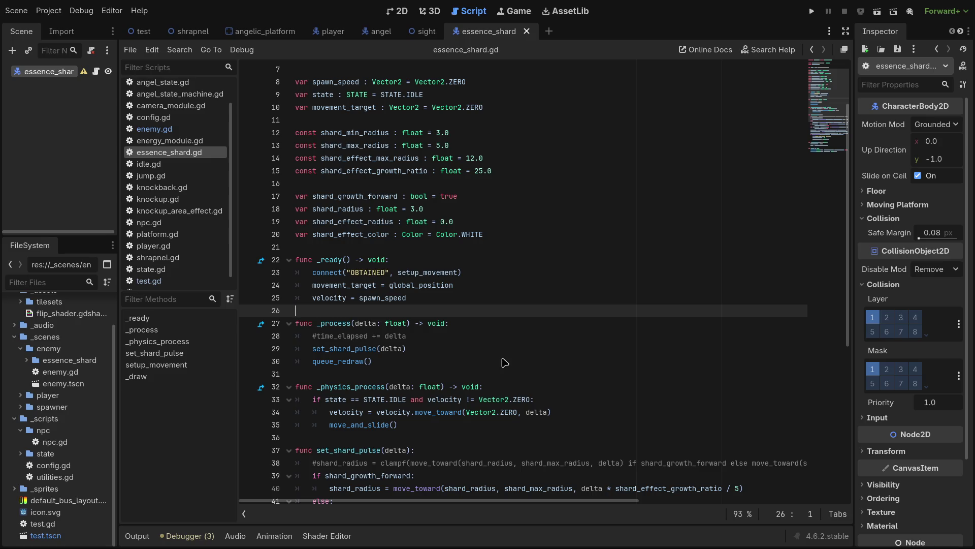
{"action": "scroll", "coordinate": [380, 345], "scroll_direction": "down", "scroll_amount": 4}
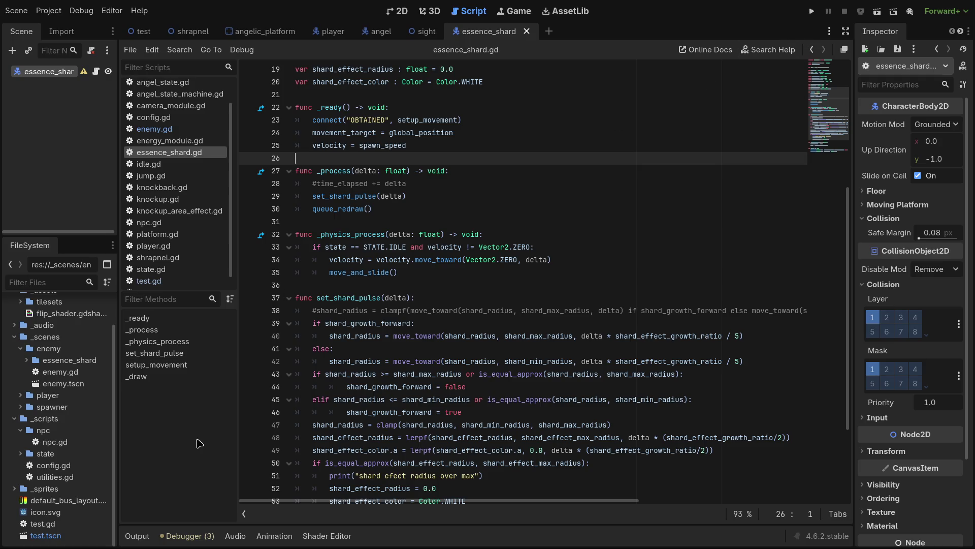
{"action": "left_click", "coordinate": [534, 437]}
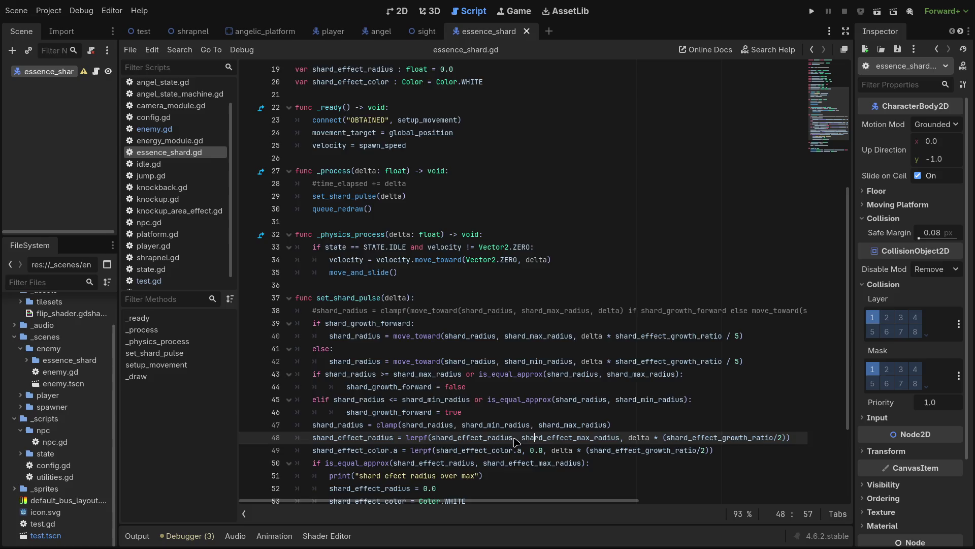
{"action": "scroll", "coordinate": [516, 442], "scroll_direction": "down", "scroll_amount": 3}
{"action": "scroll", "coordinate": [434, 426], "scroll_direction": "up", "scroll_amount": 4}
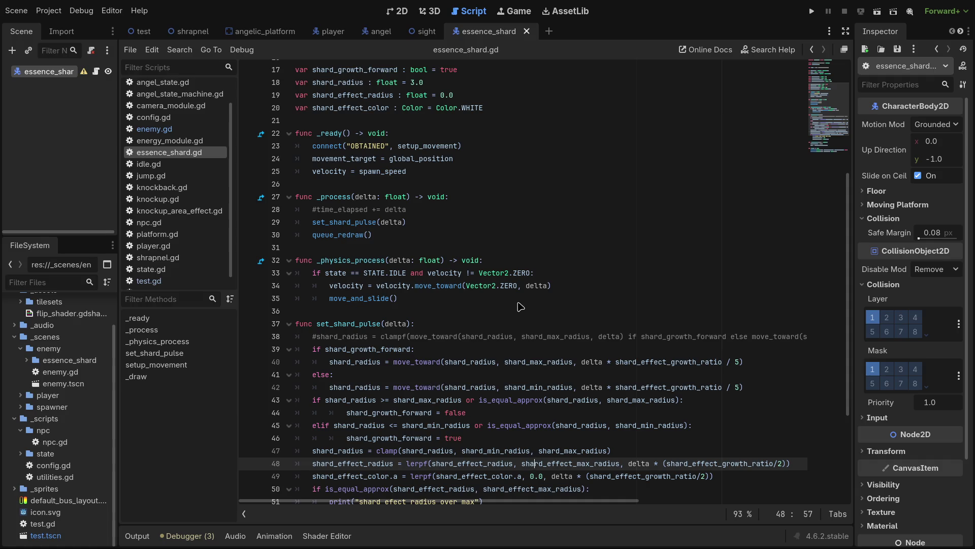
Step: In enemy.gd's death(), start a 'var speed = Vector2(randf_range(' line above the position assignment
{"action": "left_click", "coordinate": [181, 129]}
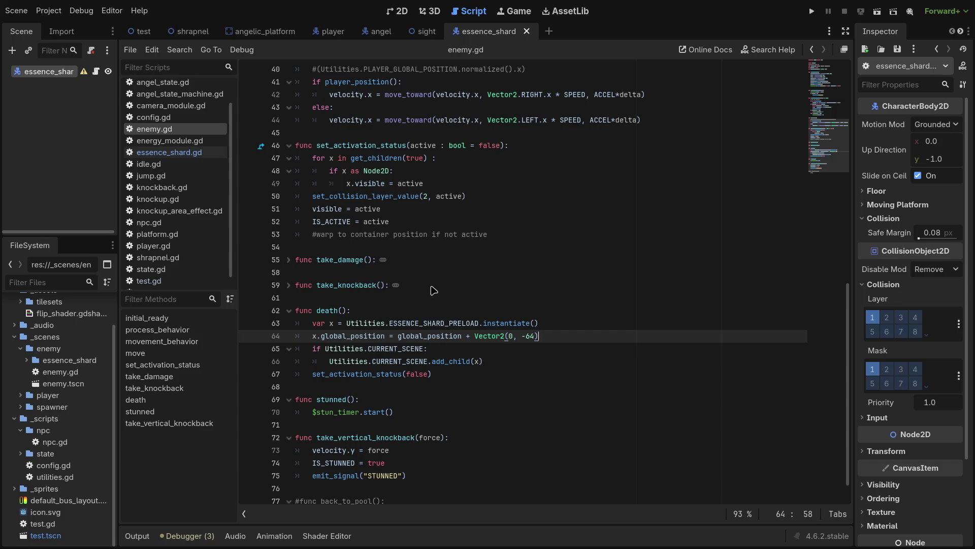
{"action": "key", "text": "Return"}
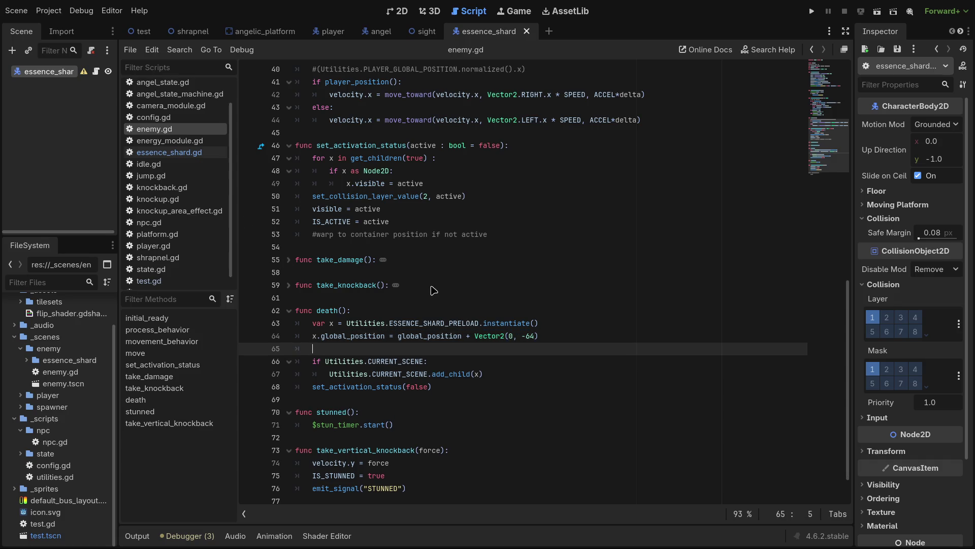
{"action": "key", "text": "Up"}
{"action": "key", "text": "ctrl+shift+Return"}
{"action": "type", "text": "v"}
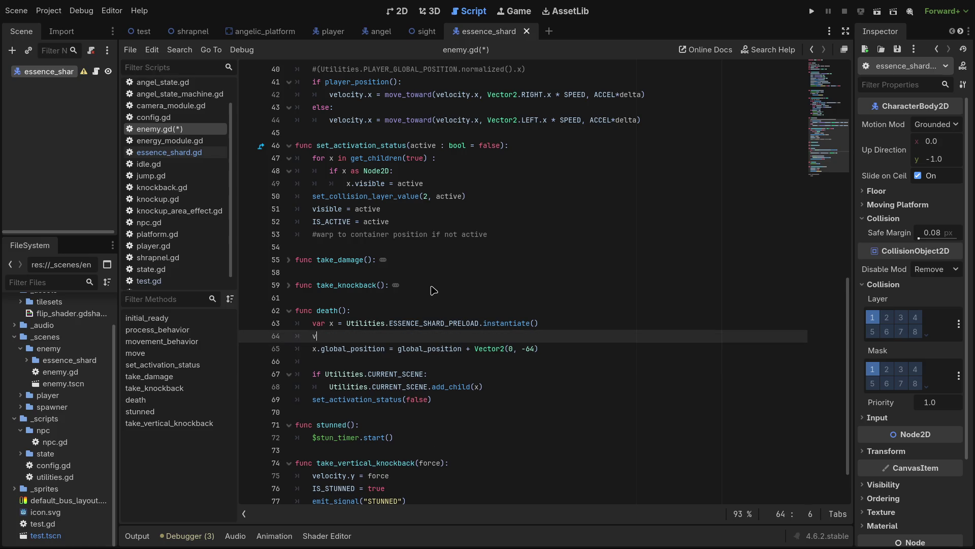
{"action": "type", "text": "ar "}
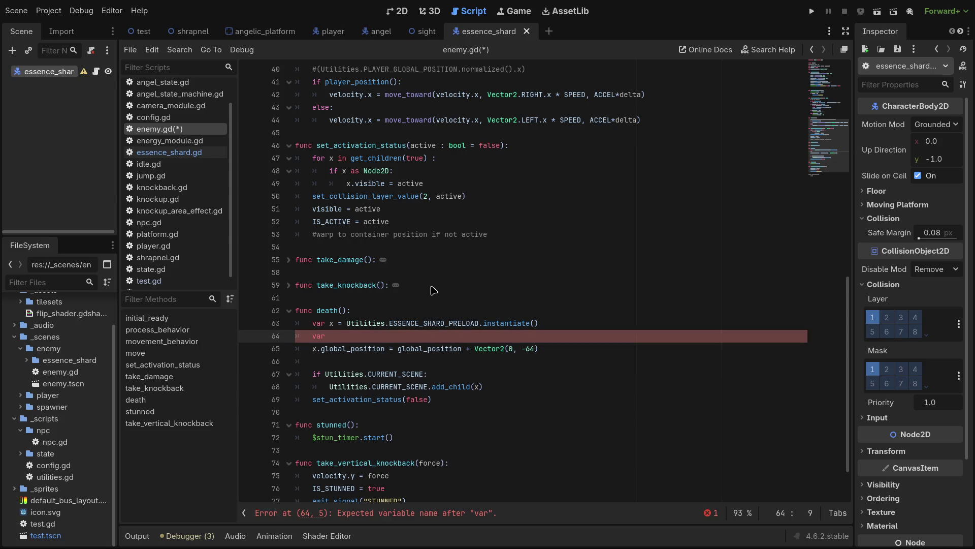
{"action": "type", "text": "sppe"}
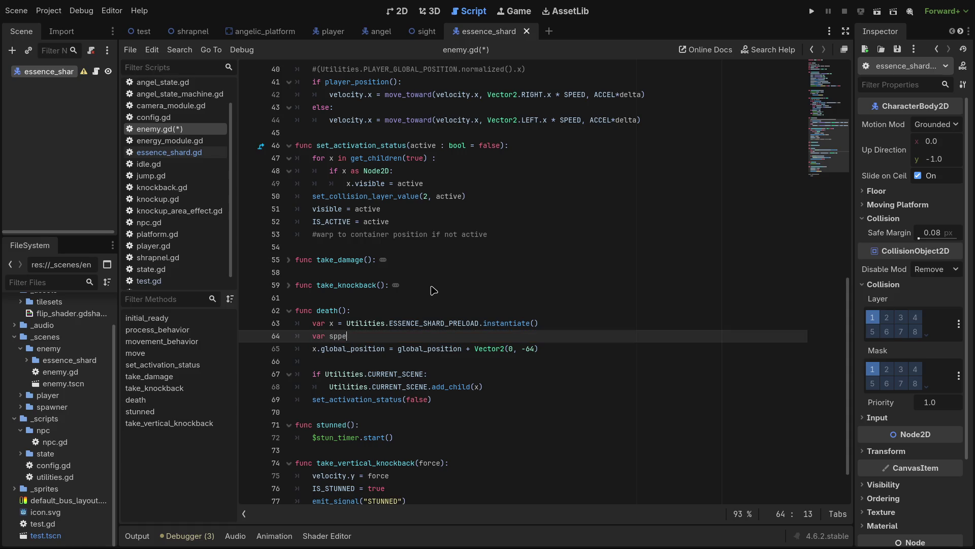
{"action": "key", "text": "BackSpace"}
{"action": "key", "text": "BackSpace"}
{"action": "type", "text": "eed = "}
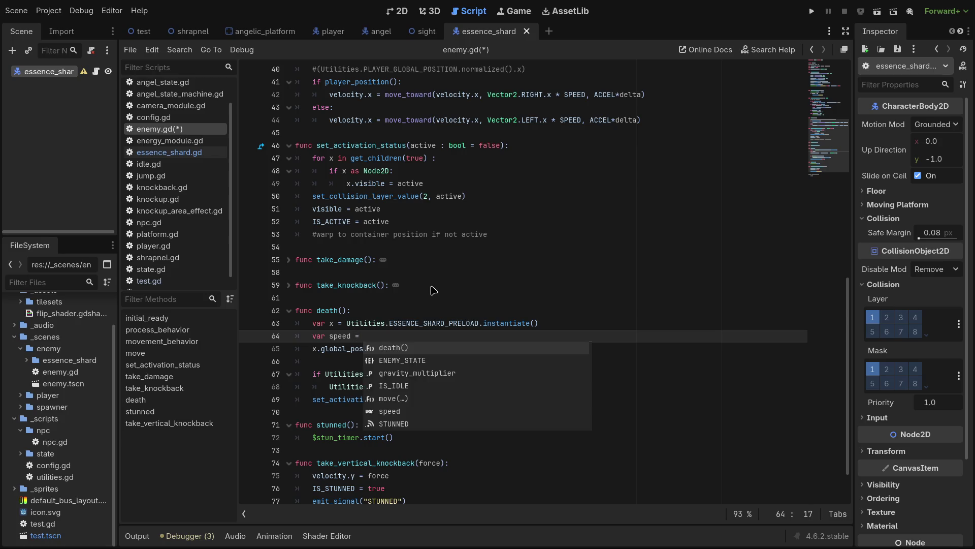
{"action": "type", "text": "Vector2"}
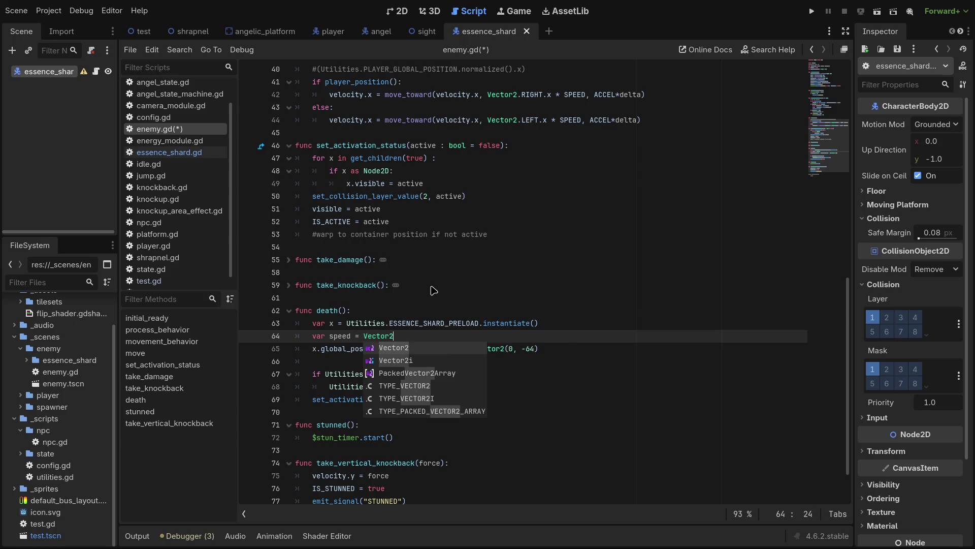
{"action": "type", "text": "("}
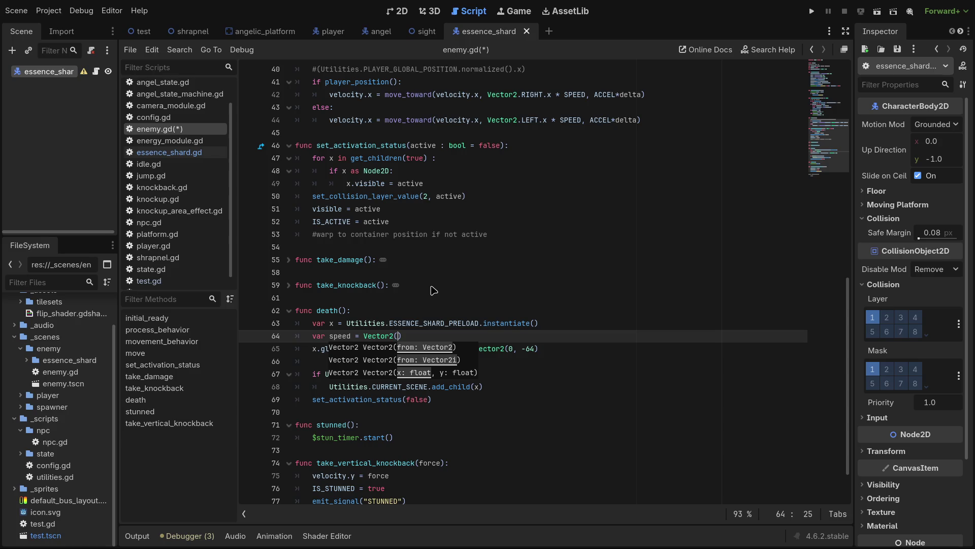
{"action": "type", "text": "rand"}
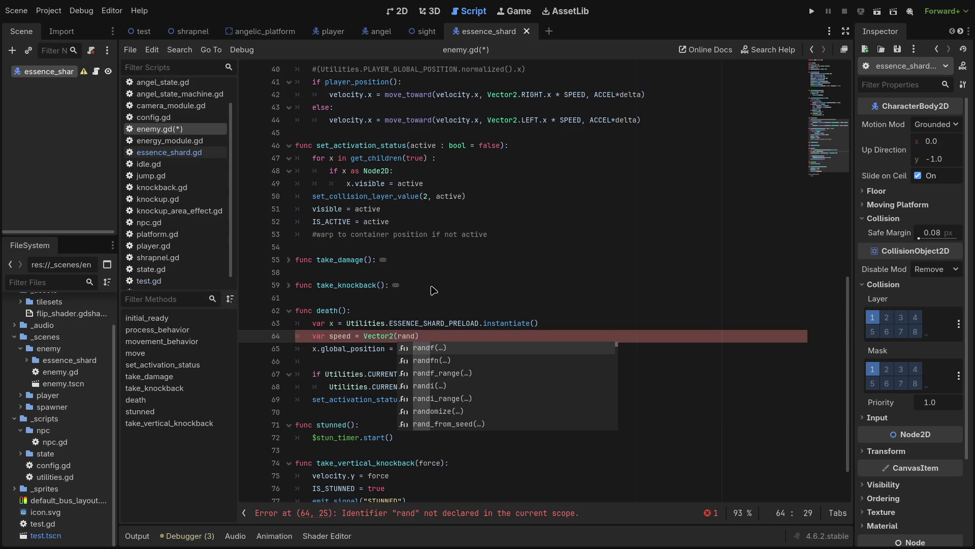
{"action": "type", "text": "f_ra"}
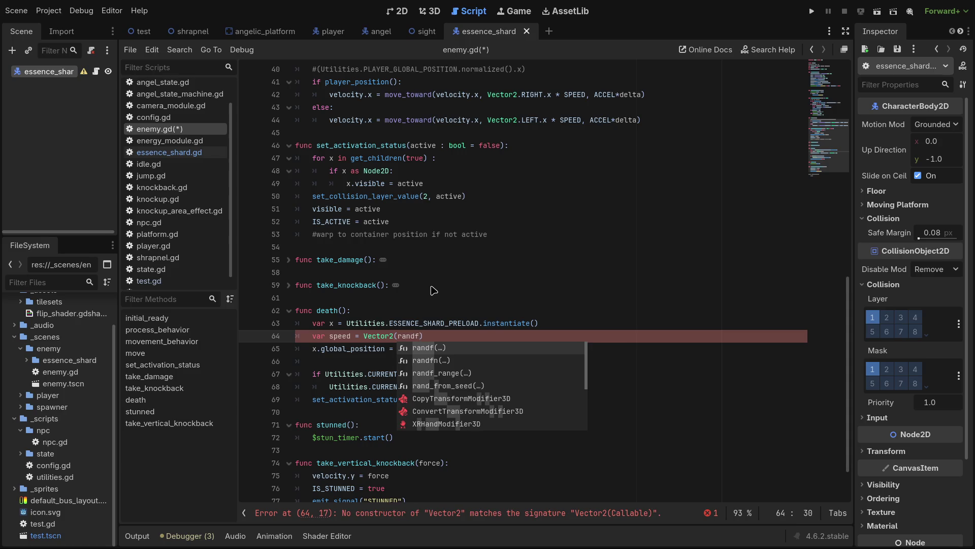
{"action": "key", "text": "Return"}
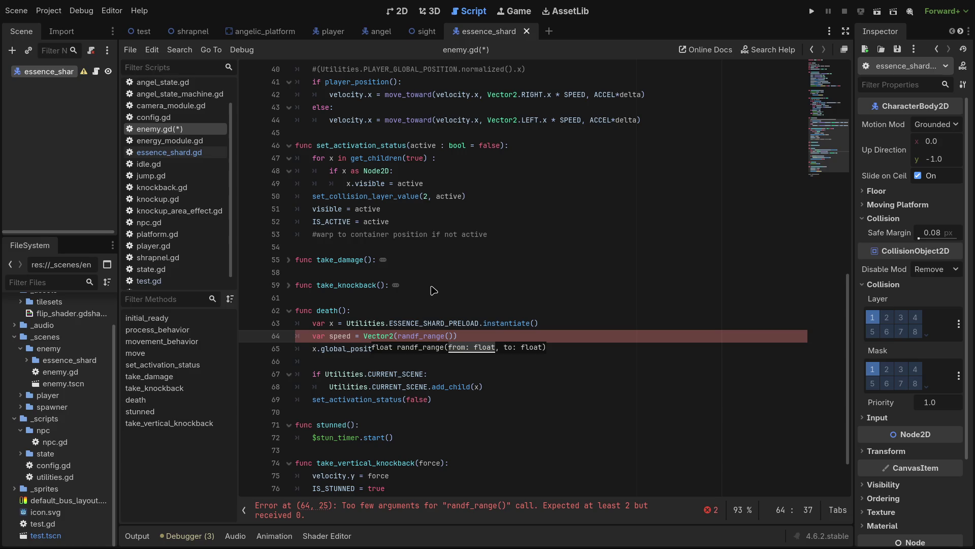
Step: Give both speed components randf_range(15, 50) and save enemy.gd
{"action": "type", "text": "15, 50"}
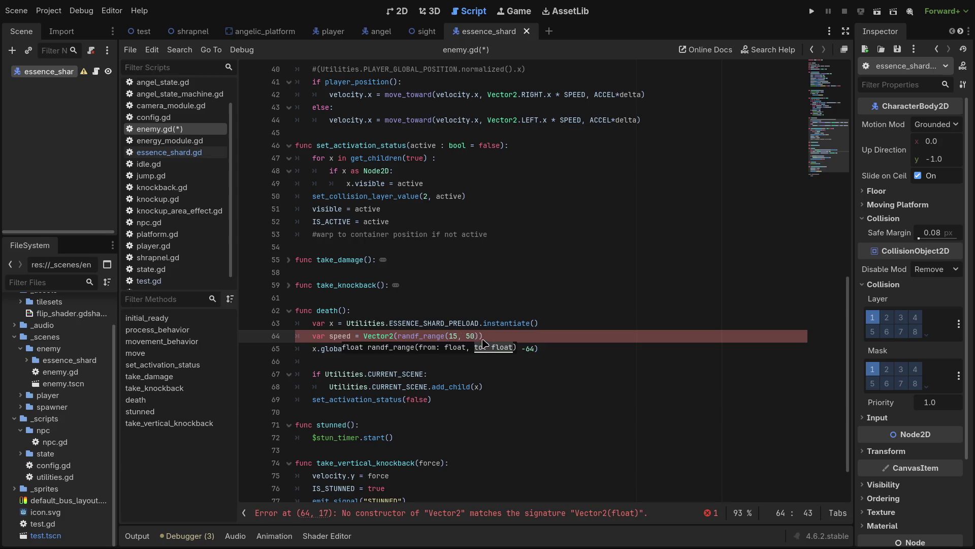
{"action": "left_click_drag", "start_coordinate": [480, 335], "coordinate": [449, 335]}
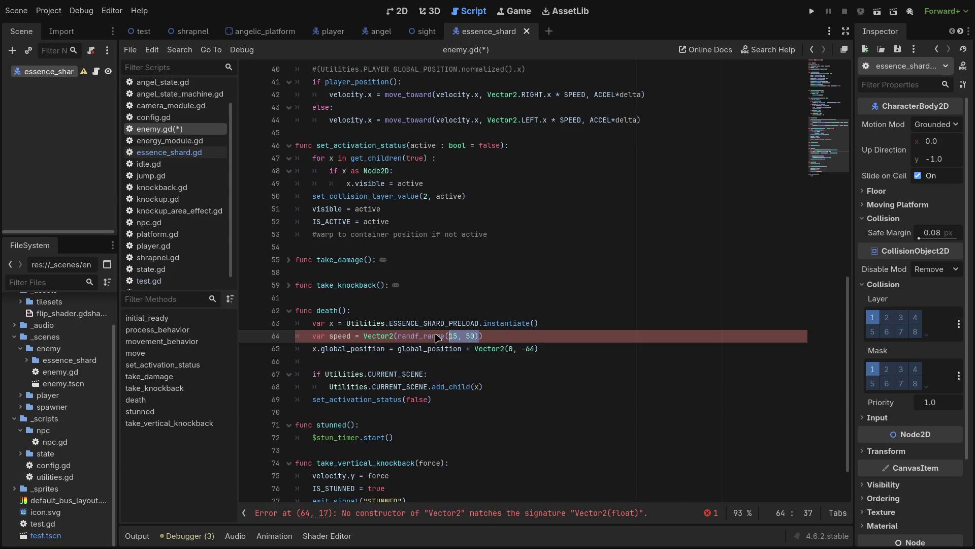
{"action": "left_click", "coordinate": [480, 338]}
{"action": "key", "text": "Left"}
{"action": "type", "text": ", randf_range(15, 50)"}
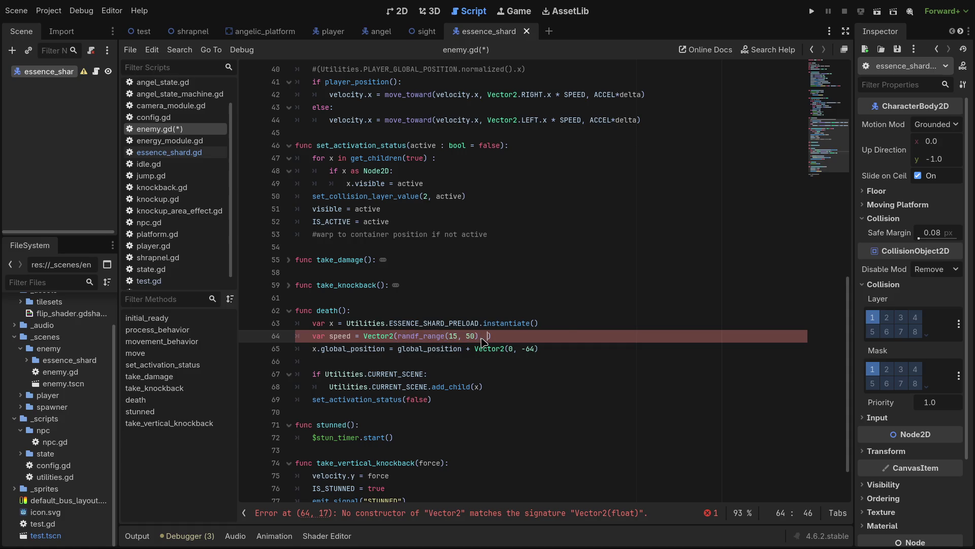
{"action": "key", "text": "ctrl+s"}
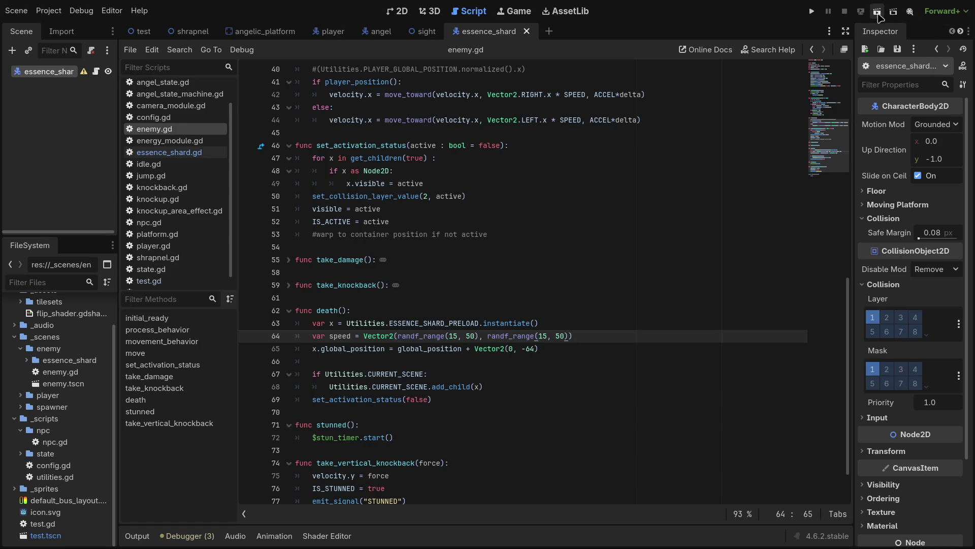
Step: After checking essence_shard.gd's variables, add 'x.spawn_speed = speed' on line 66 of death()
{"action": "left_click", "coordinate": [334, 353]}
{"action": "left_click", "coordinate": [334, 362]}
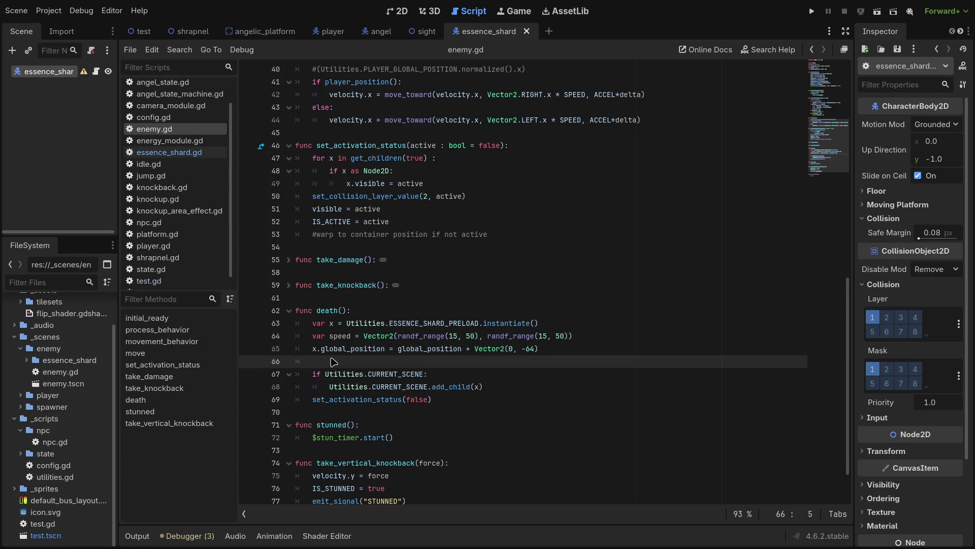
{"action": "key", "text": "Return"}
{"action": "key", "text": "Up"}
{"action": "type", "text": "x."}
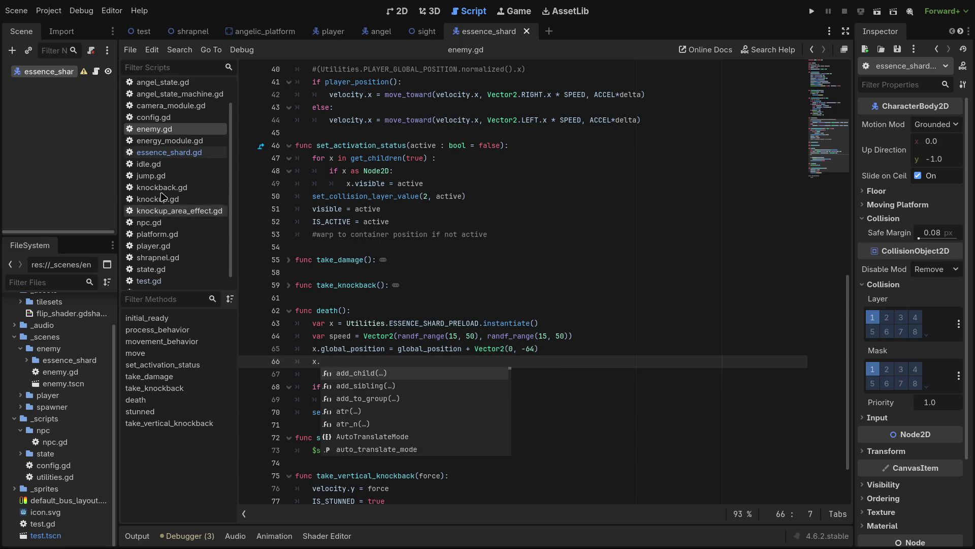
{"action": "left_click", "coordinate": [169, 152]}
{"action": "scroll", "coordinate": [386, 173], "scroll_direction": "up", "scroll_amount": 5}
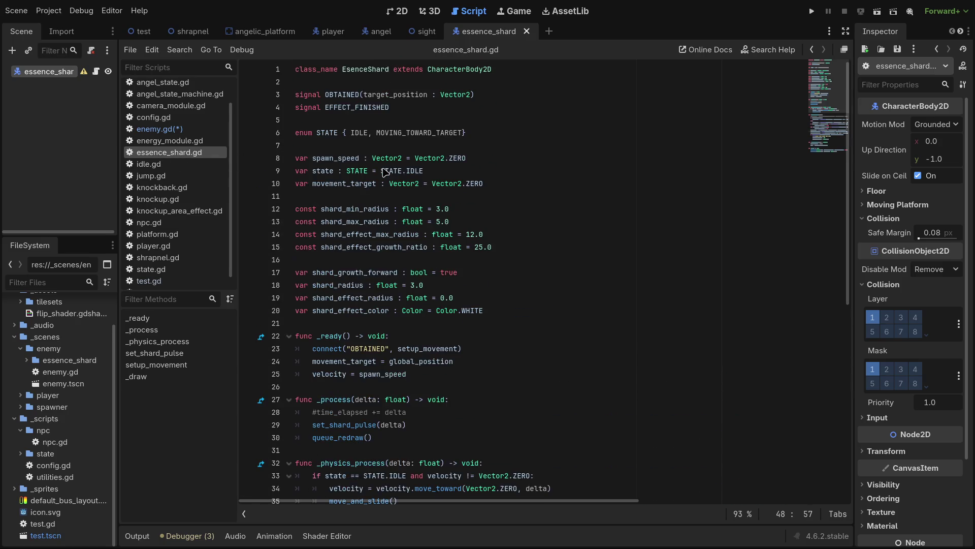
{"action": "key", "text": "ctrl+shift+comma"}
{"action": "key", "text": "ctrl+shift+comma"}
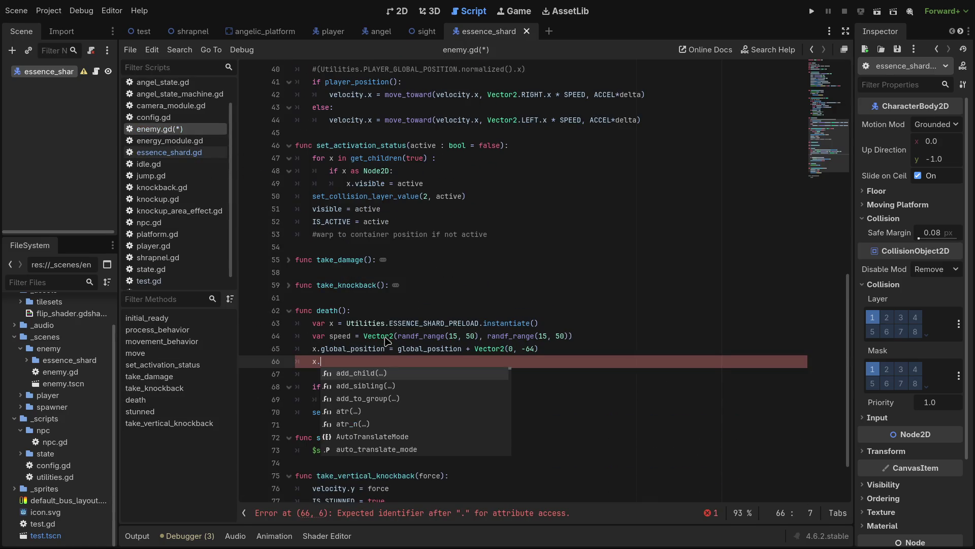
{"action": "type", "text": "spaw"}
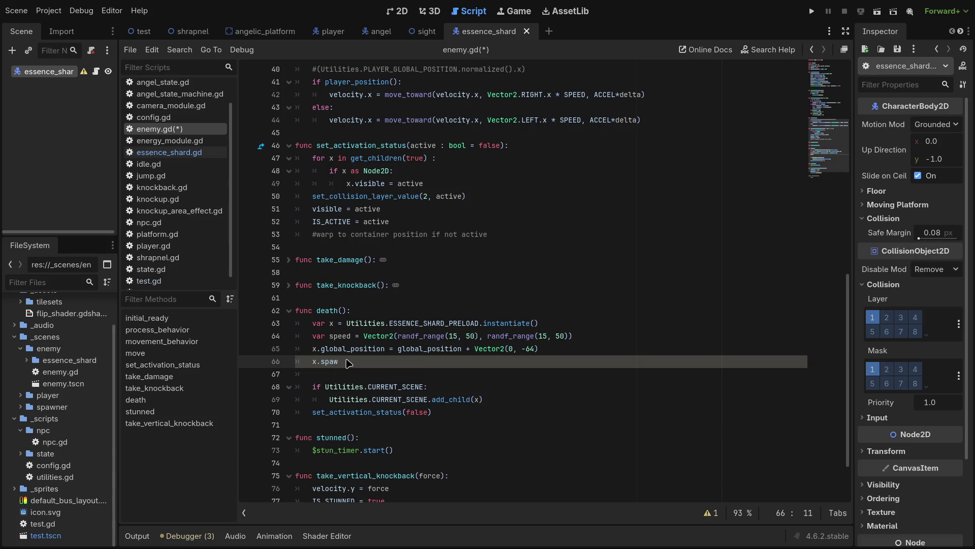
{"action": "type", "text": "n_"}
{"action": "type", "text": "speed = "}
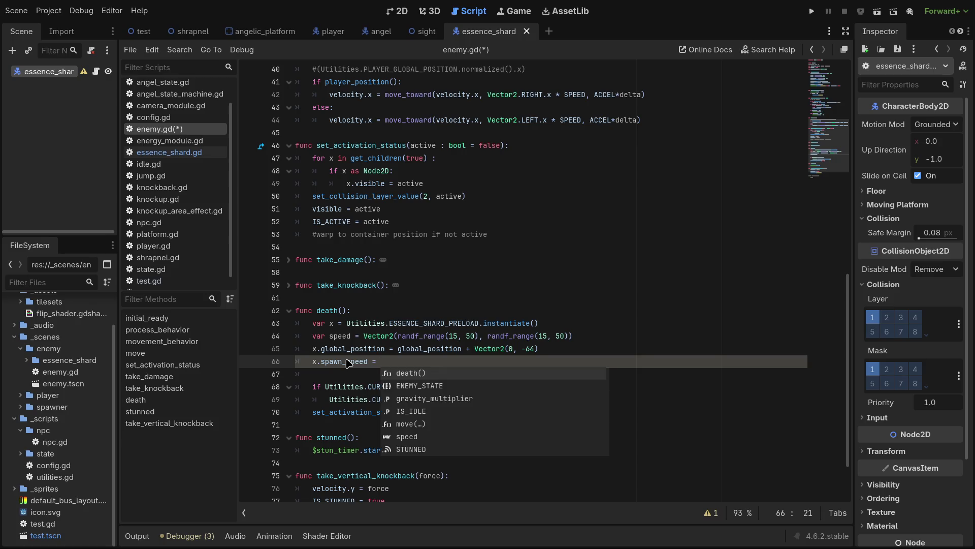
{"action": "type", "text": "speed"}
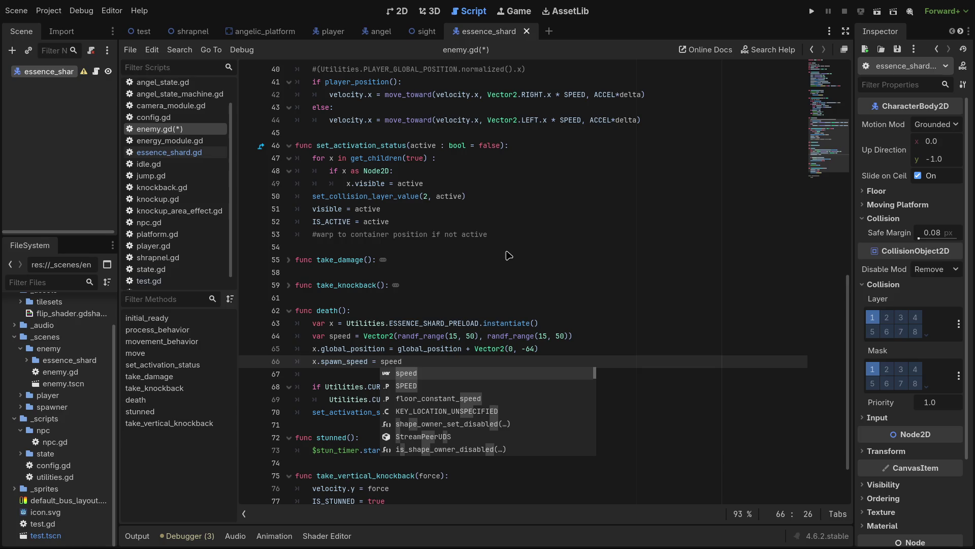
Step: Save enemy.gd and run the current scene
{"action": "key", "text": "ctrl+s"}
{"action": "left_click", "coordinate": [699, 328]}
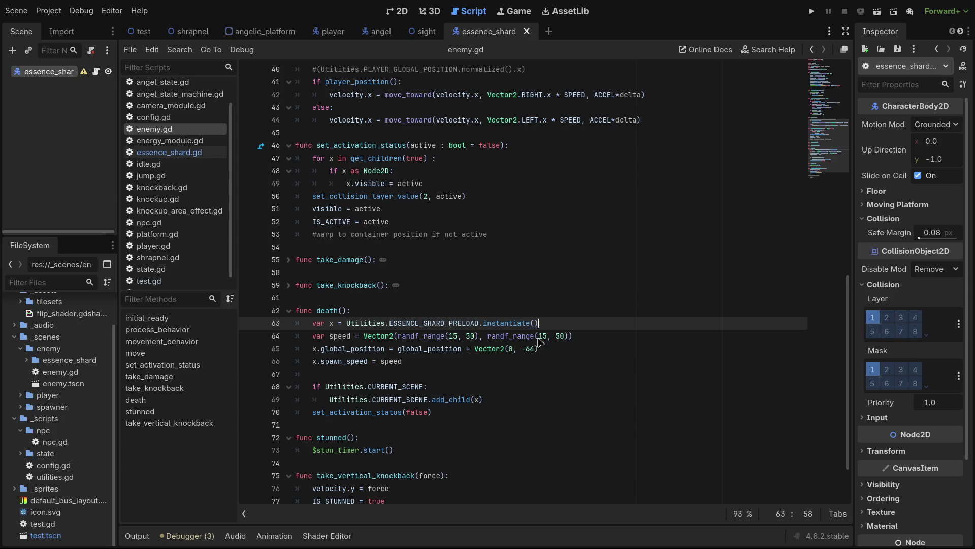
{"action": "left_click", "coordinate": [583, 352]}
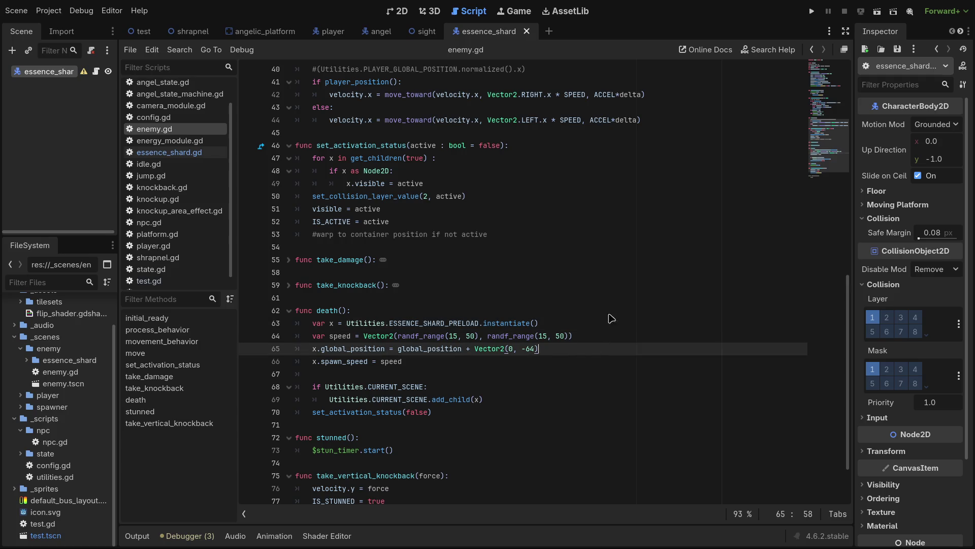
{"action": "left_click", "coordinate": [871, 17]}
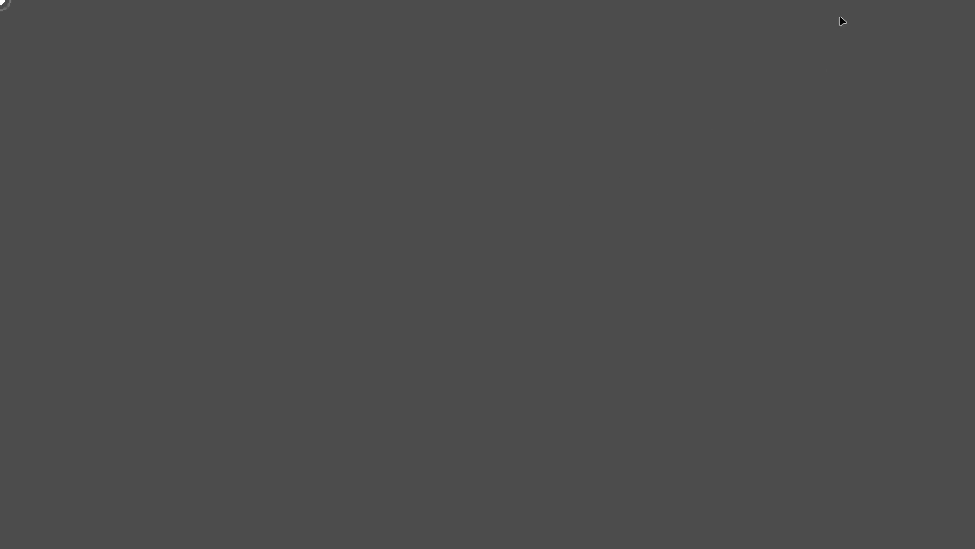
Step: Close the blank window, relaunch the game with F5, shoot enemies, then stop it with F8
{"action": "key", "text": "F8"}
{"action": "key", "text": "F5"}
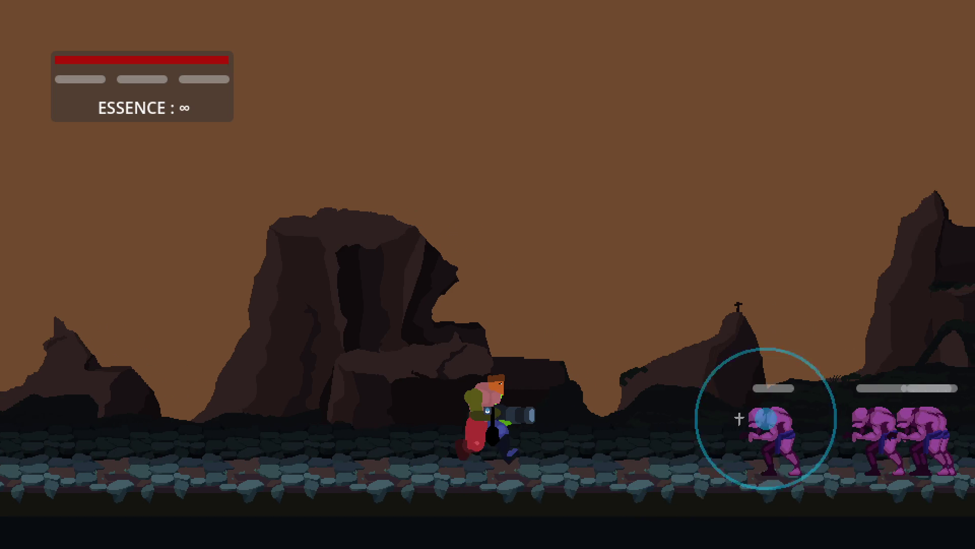
{"action": "key", "text": "a"}
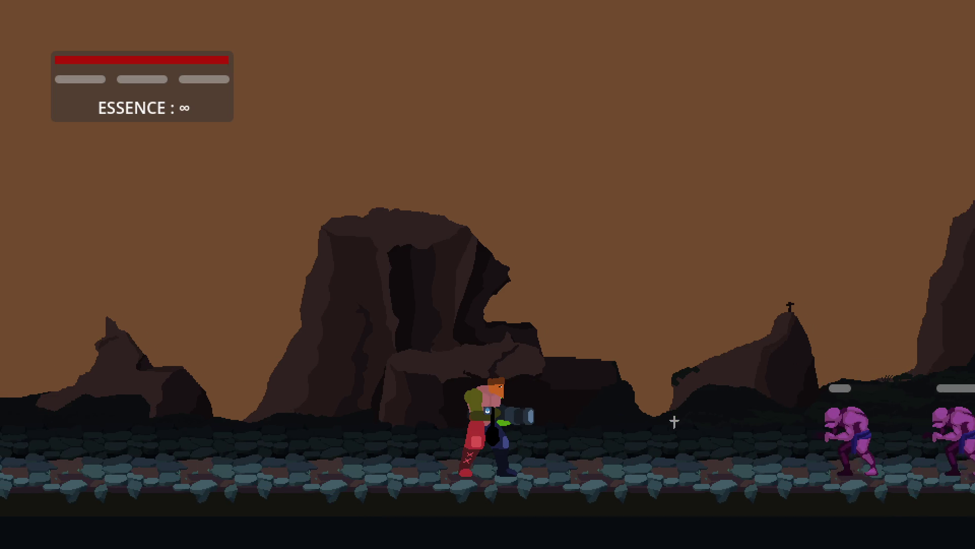
{"action": "left_click", "coordinate": [645, 422]}
{"action": "key", "text": "a"}
{"action": "key", "text": "d"}
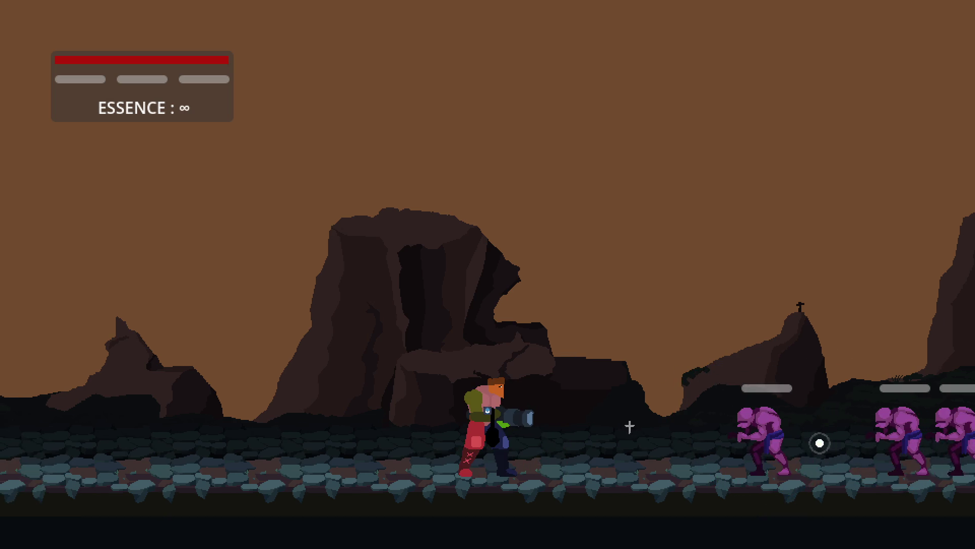
{"action": "key", "text": "d"}
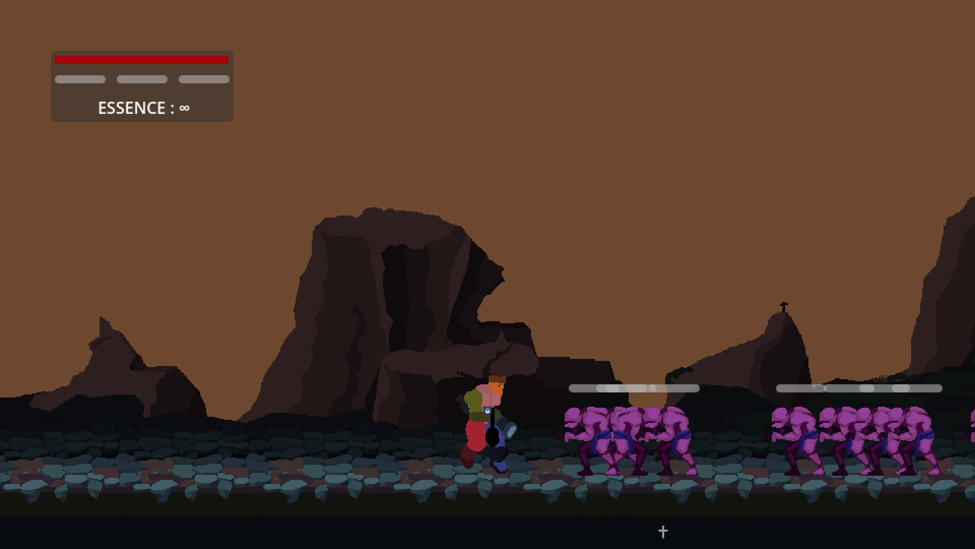
{"action": "key", "text": "F8"}
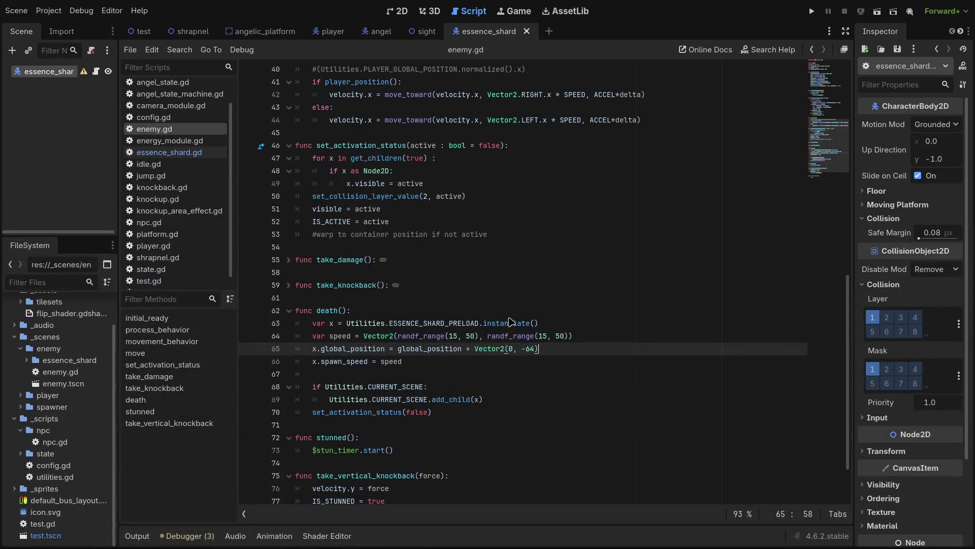
Step: Change both randf_range upper limits on line 64 from 50 to 30 and save enemy.gd
{"action": "left_click", "coordinate": [471, 337]}
{"action": "key", "text": "BackSpace"}
{"action": "type", "text": "3"}
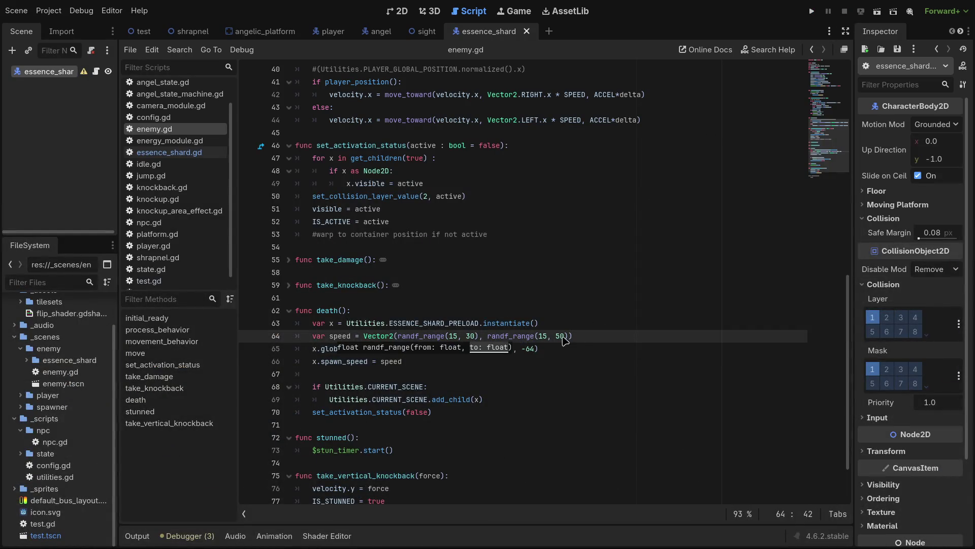
{"action": "left_click", "coordinate": [559, 337]}
{"action": "key", "text": "BackSpace"}
{"action": "type", "text": "3"}
{"action": "key", "text": "ctrl+s"}
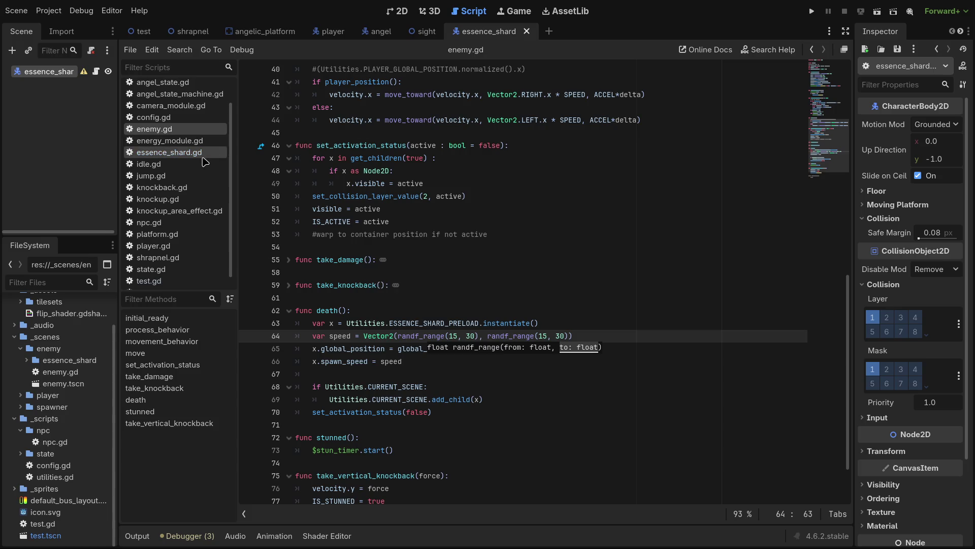
Step: Go to the delta * 10 deceleration line in essence_shard.gd and run the game
{"action": "left_click", "coordinate": [205, 160]}
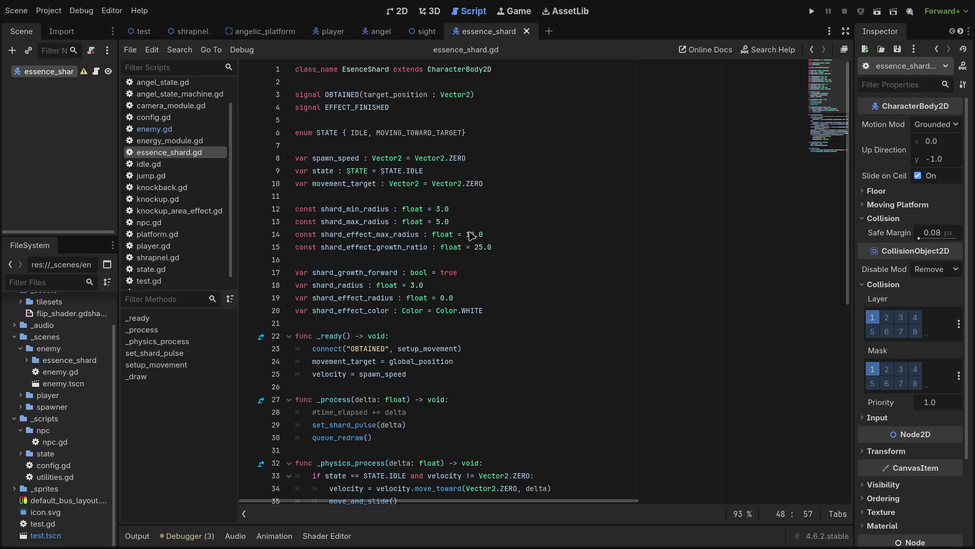
{"action": "scroll", "coordinate": [465, 249], "scroll_direction": "down", "scroll_amount": 7}
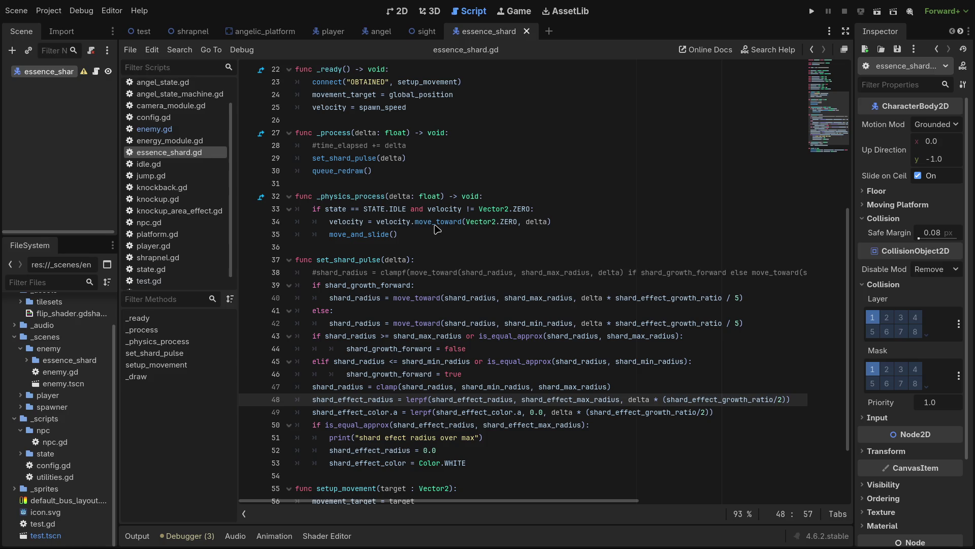
{"action": "left_click", "coordinate": [551, 223]}
{"action": "type", "text": "* 10"}
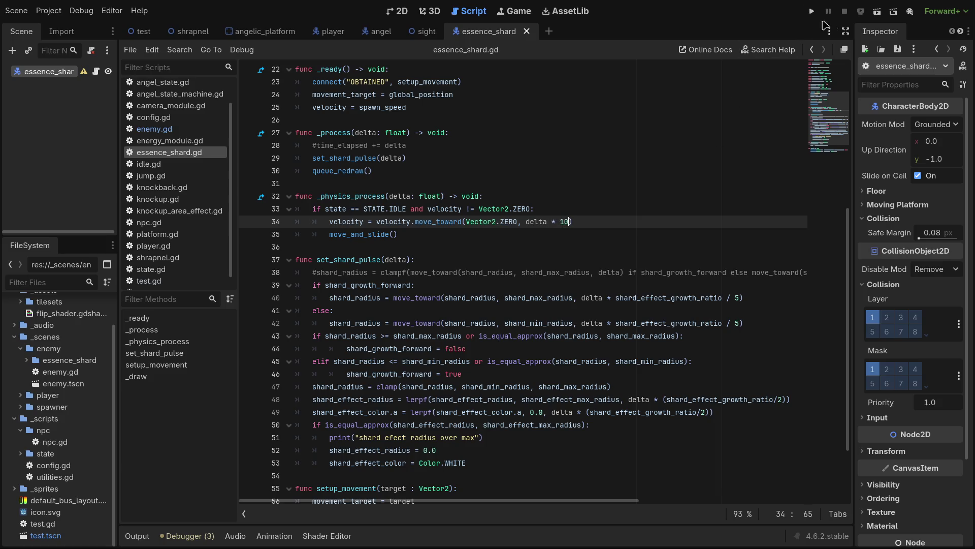
{"action": "left_click", "coordinate": [812, 10]}
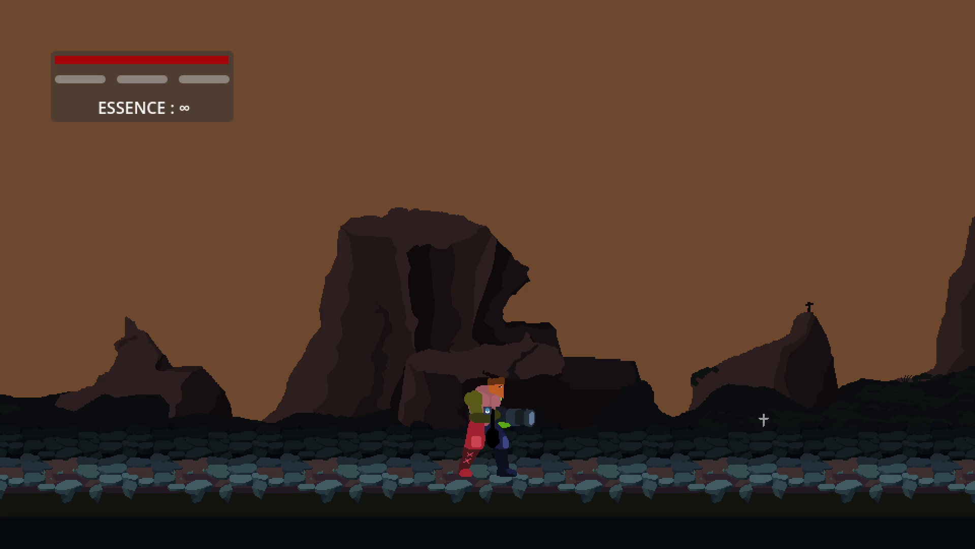
Step: Move left and right shooting the enemies to watch shards slow, then stop with F8
{"action": "key", "text": "d"}
{"action": "left_click", "coordinate": [846, 410]}
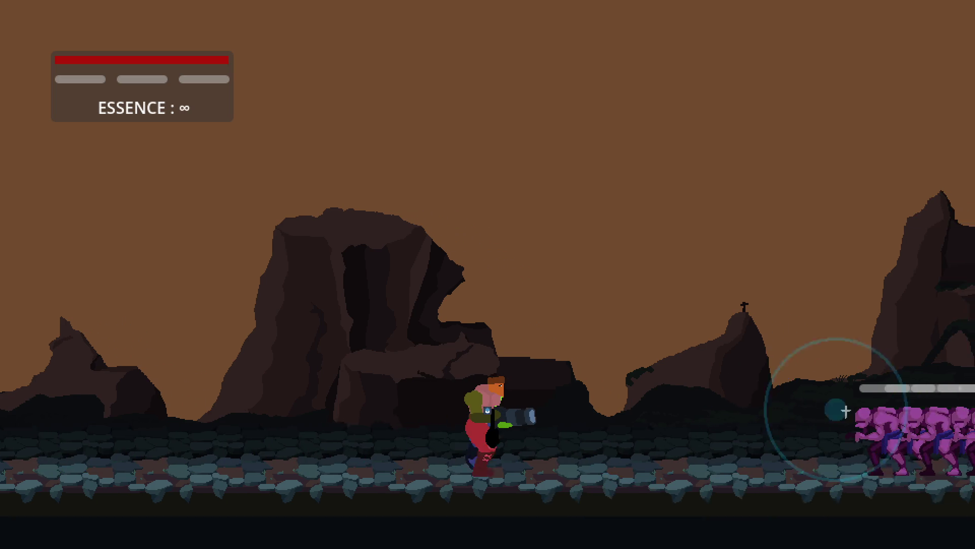
{"action": "key", "text": "a"}
{"action": "left_click", "coordinate": [742, 414]}
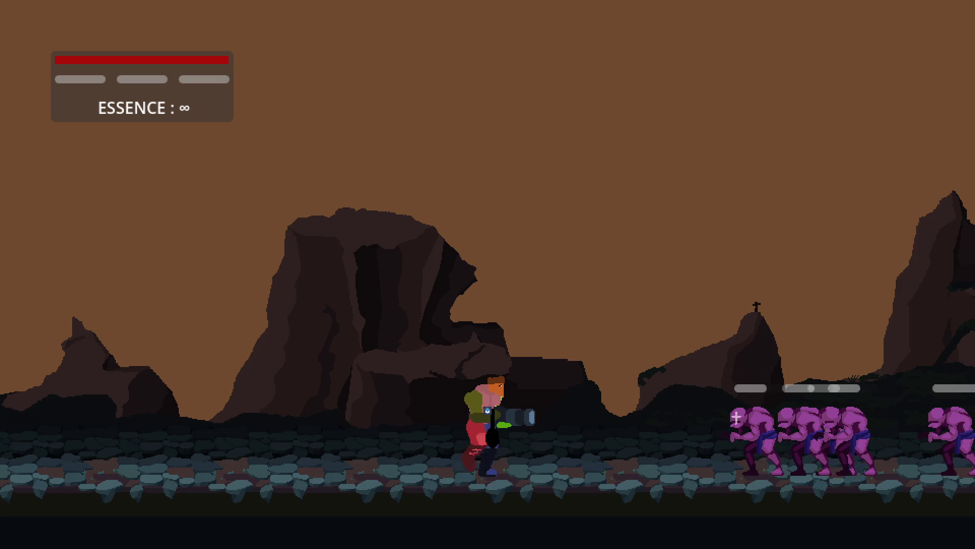
{"action": "key", "text": "a"}
{"action": "left_click", "coordinate": [736, 413]}
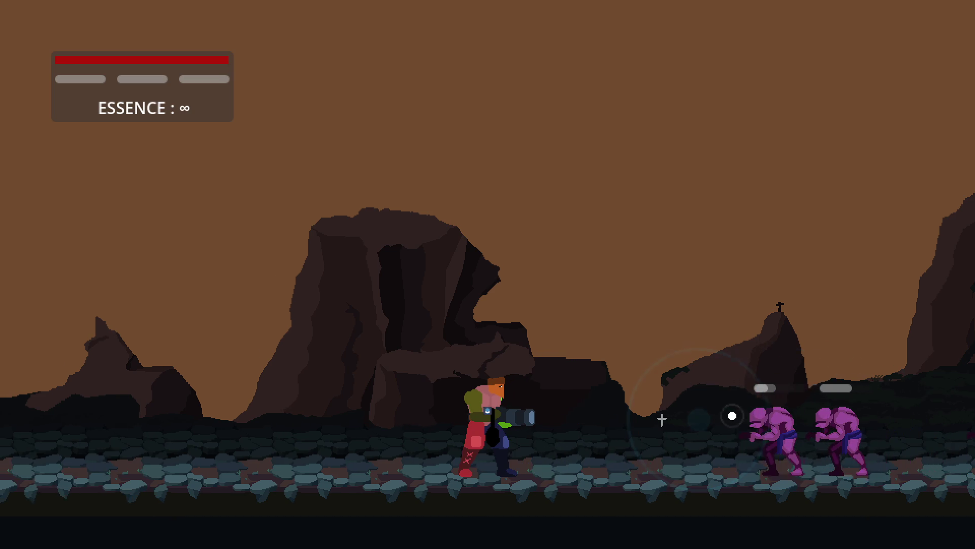
{"action": "key", "text": "d"}
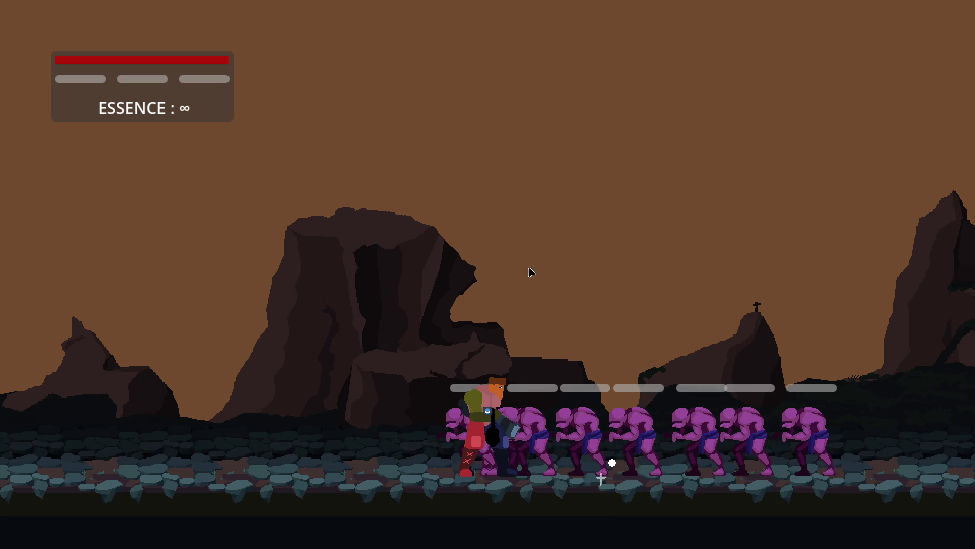
{"action": "key", "text": "F8"}
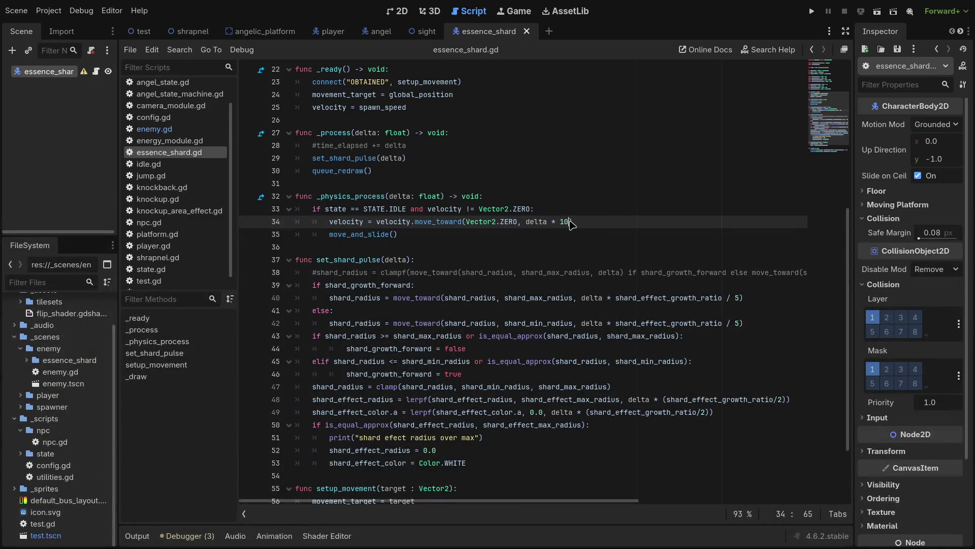
Step: Select the 10 deceleration multiplier on line 34 and run the project again
{"action": "double_click", "coordinate": [564, 222]}
{"action": "left_click", "coordinate": [811, 11]}
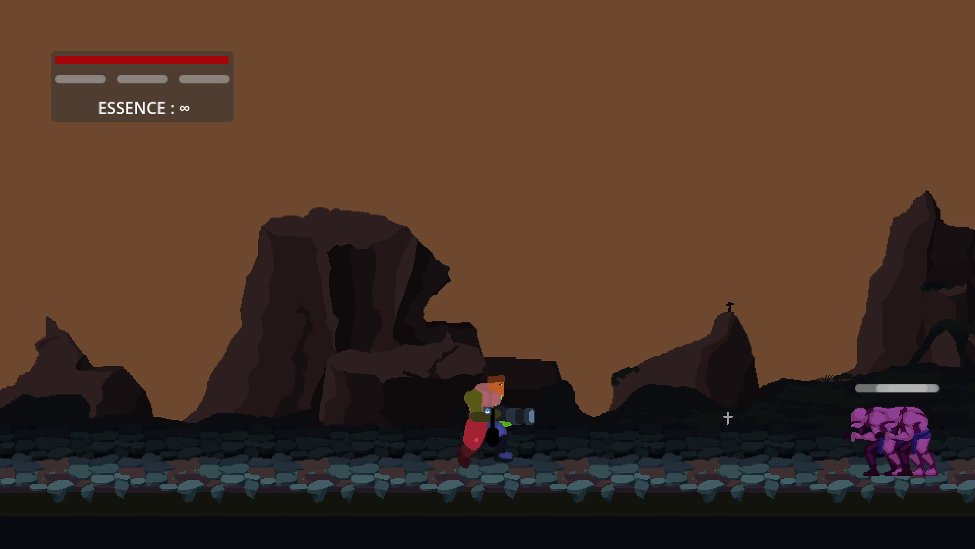
Step: Walk the character left and right, jumping onto and off the rock ledge
{"action": "key", "text": "a"}
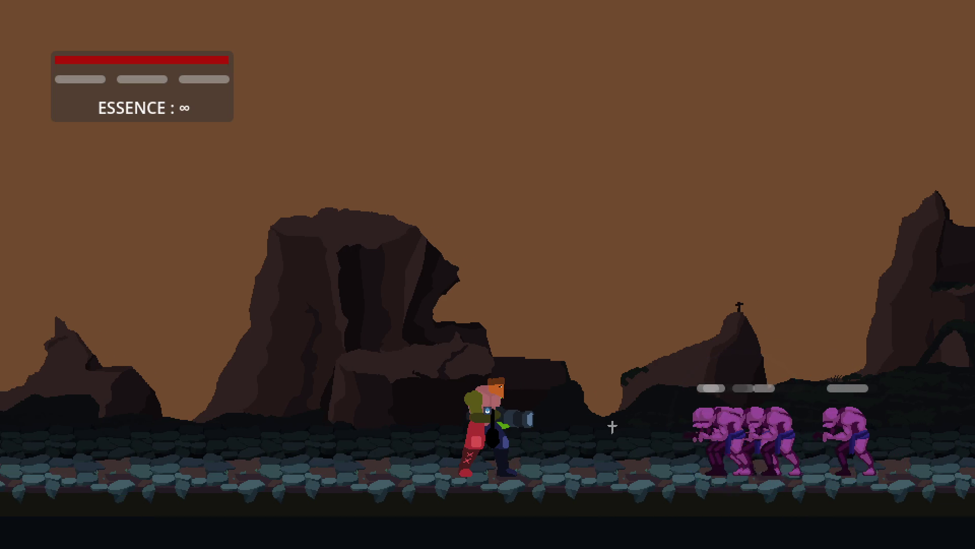
{"action": "key", "text": "a"}
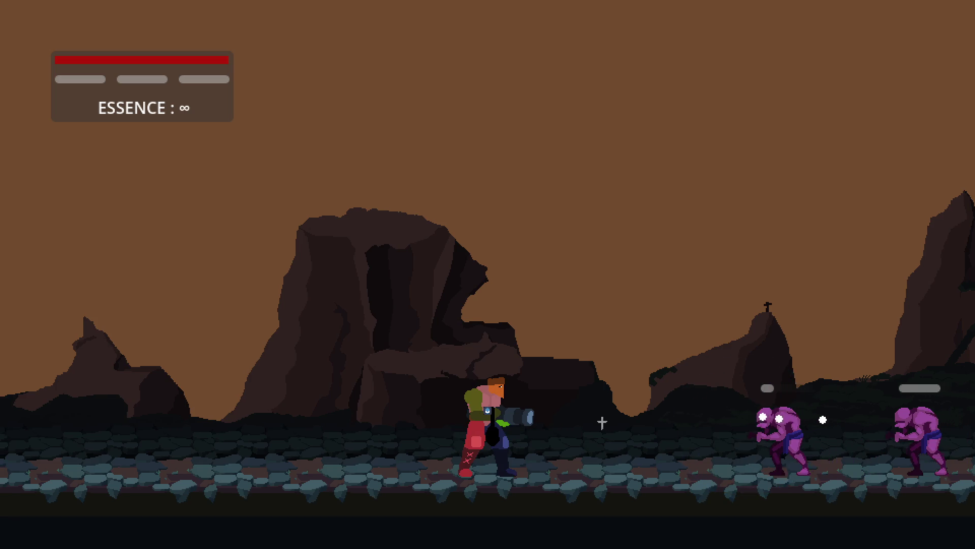
{"action": "key", "text": "d"}
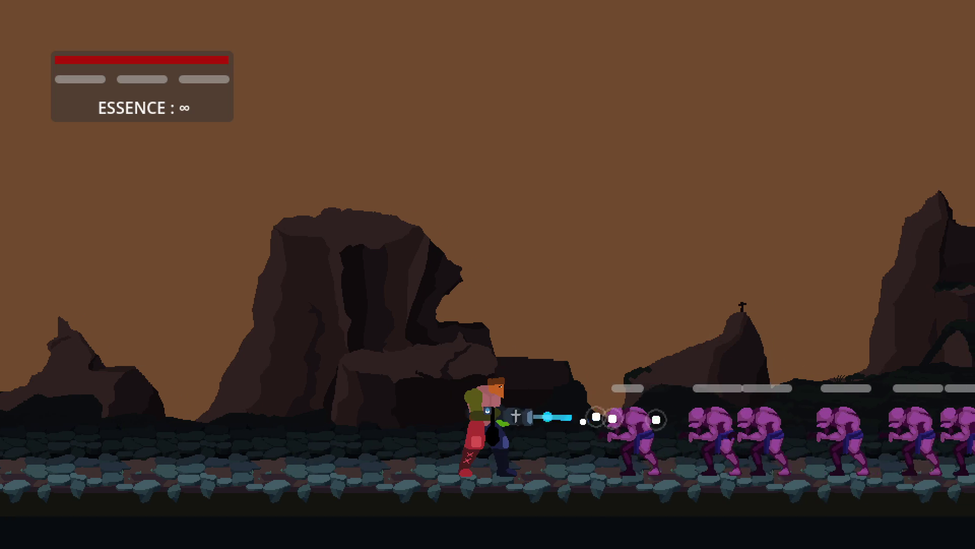
{"action": "key", "text": "a"}
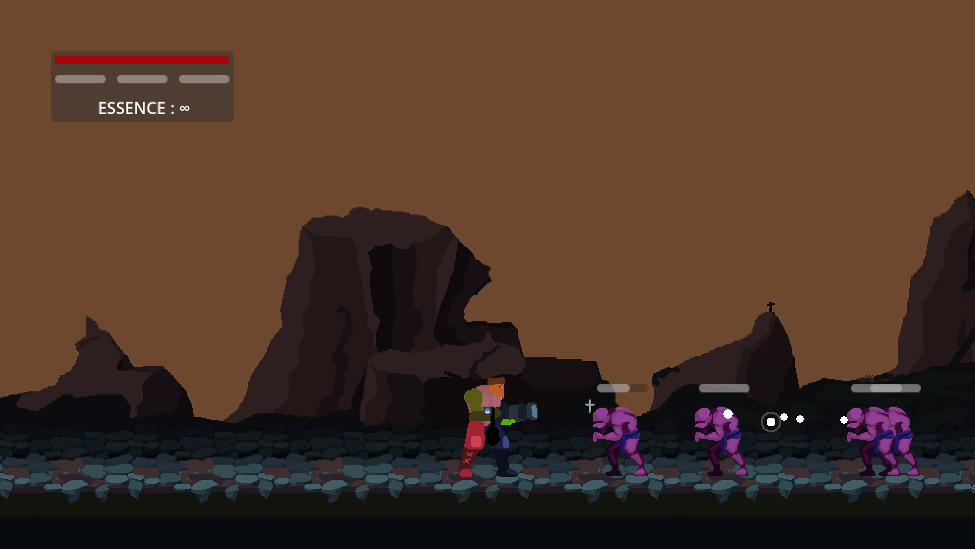
{"action": "key", "text": "a"}
{"action": "key", "text": "d"}
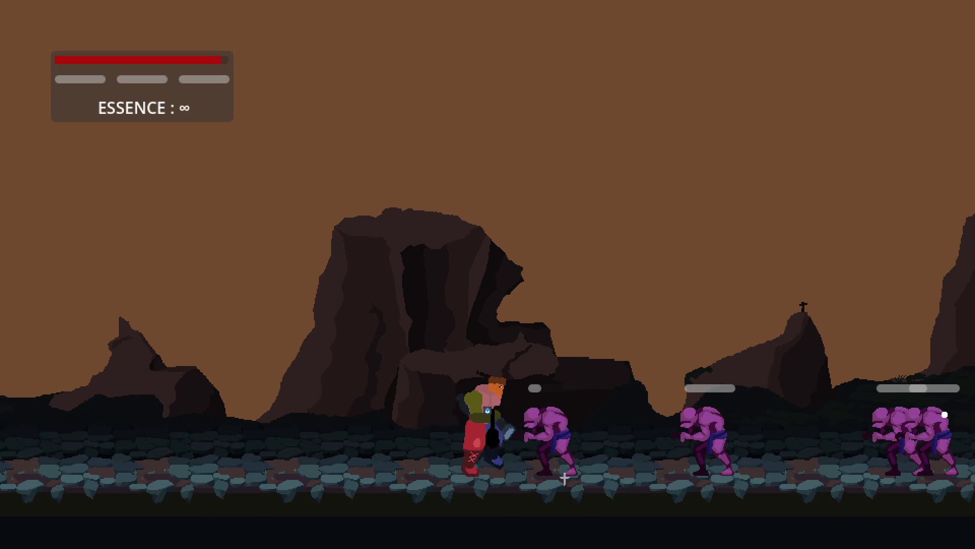
{"action": "key", "text": "space"}
{"action": "key", "text": "space"}
{"action": "key", "text": "d"}
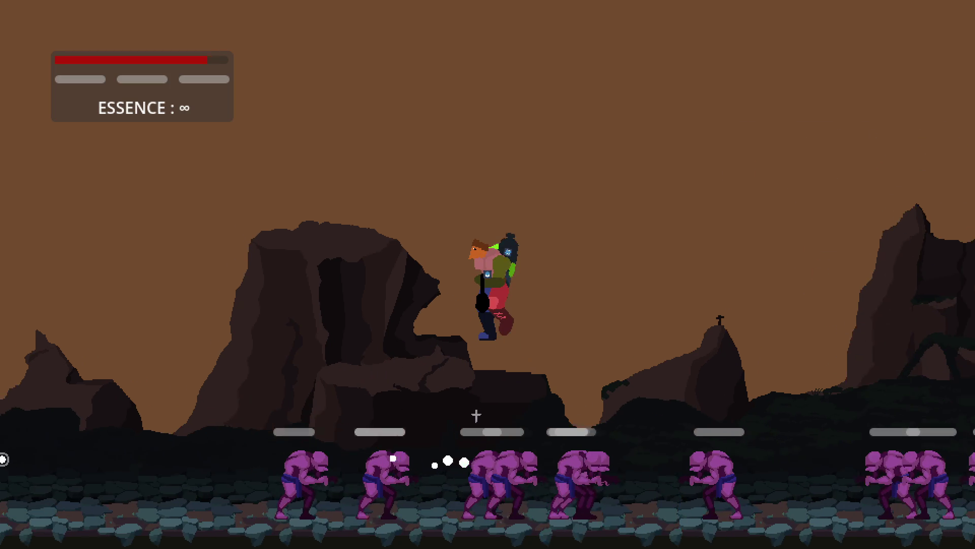
{"action": "key", "text": "a"}
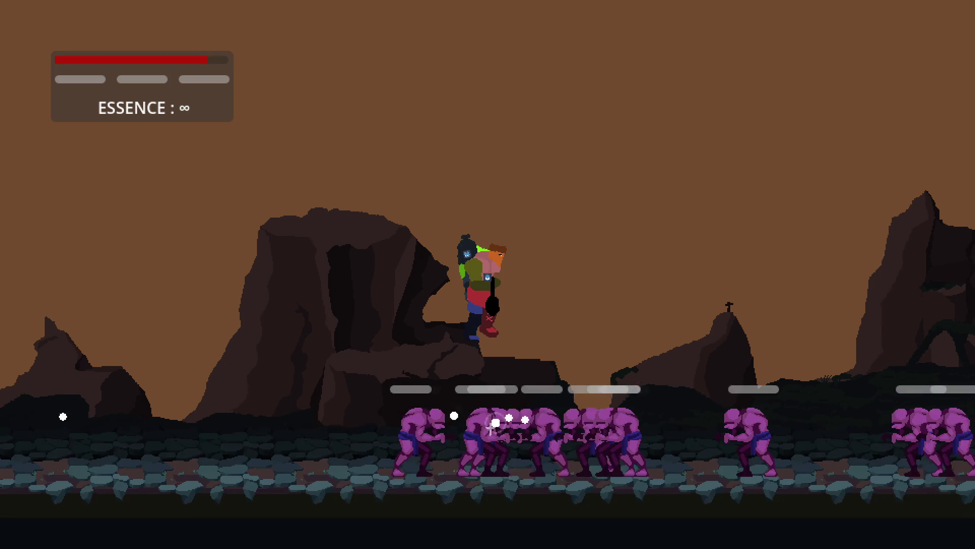
Step: Shoot the purple enemy horde on both sides while moving through it
{"action": "left_click", "coordinate": [547, 429]}
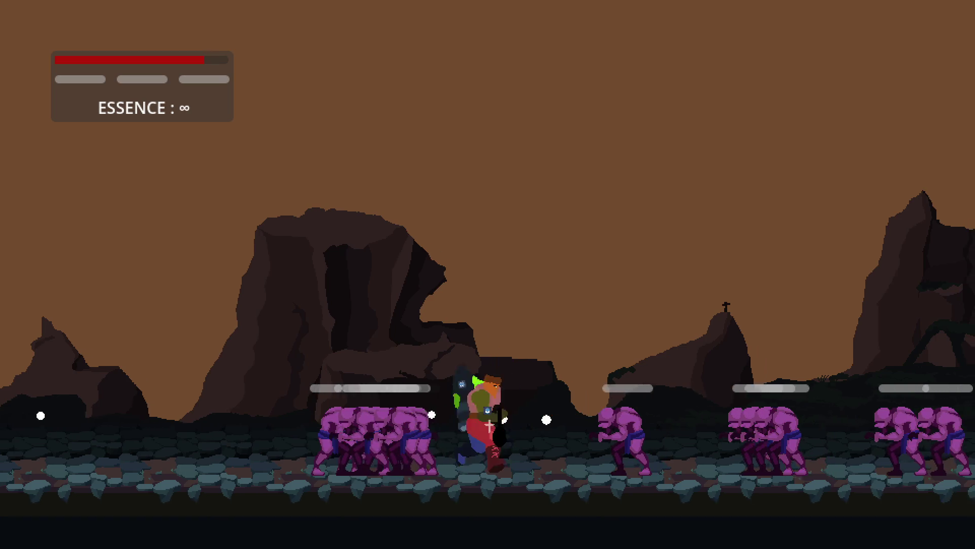
{"action": "left_click", "coordinate": [574, 419]}
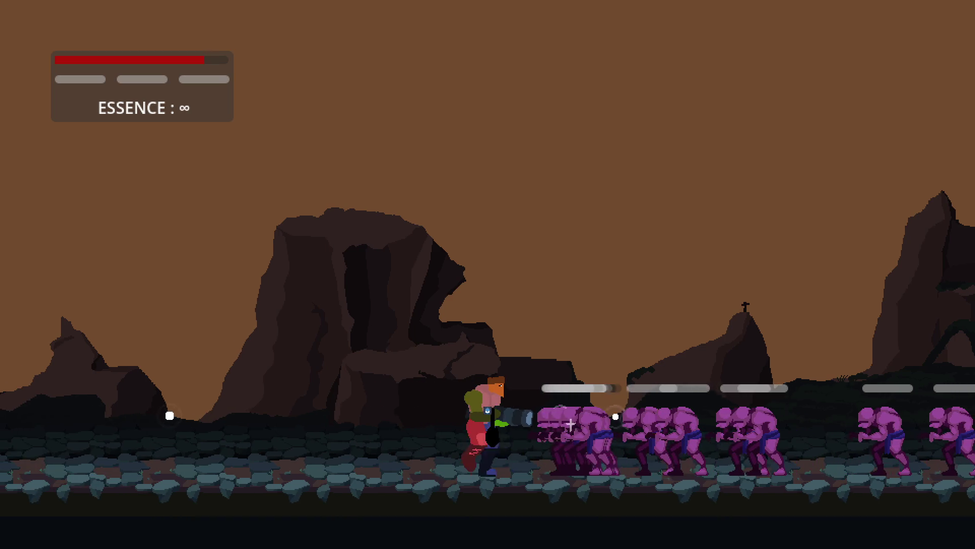
{"action": "key", "text": "a"}
{"action": "left_click", "coordinate": [194, 415]}
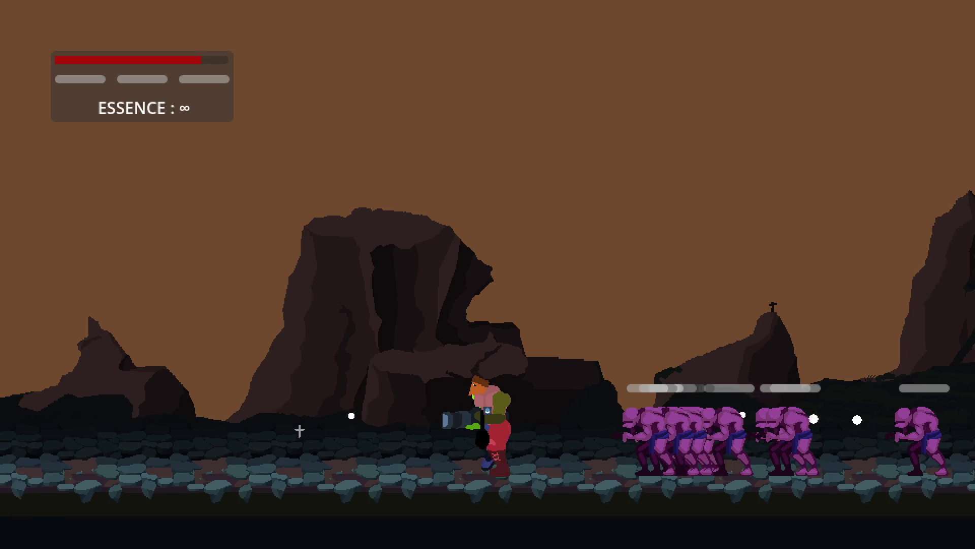
{"action": "left_click", "coordinate": [589, 426]}
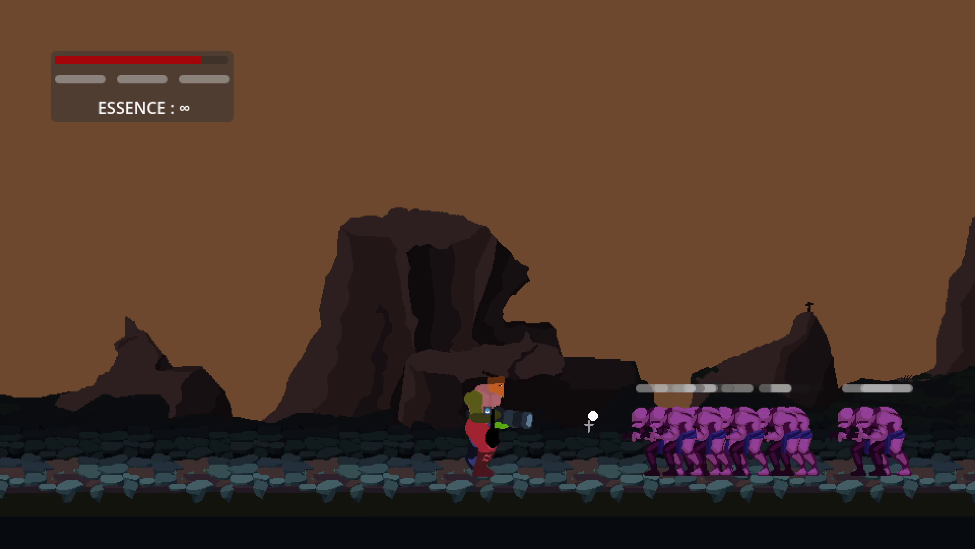
{"action": "key", "text": "d"}
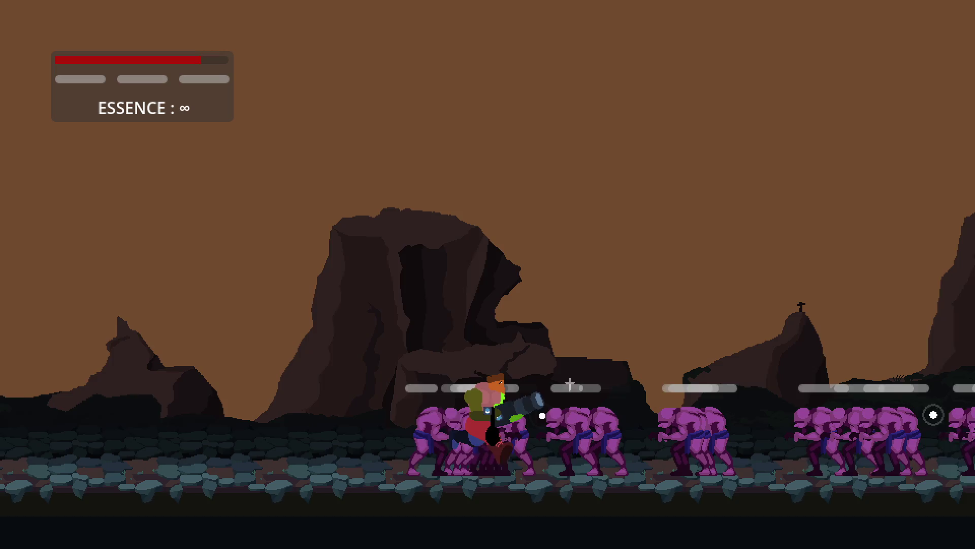
{"action": "key", "text": "a"}
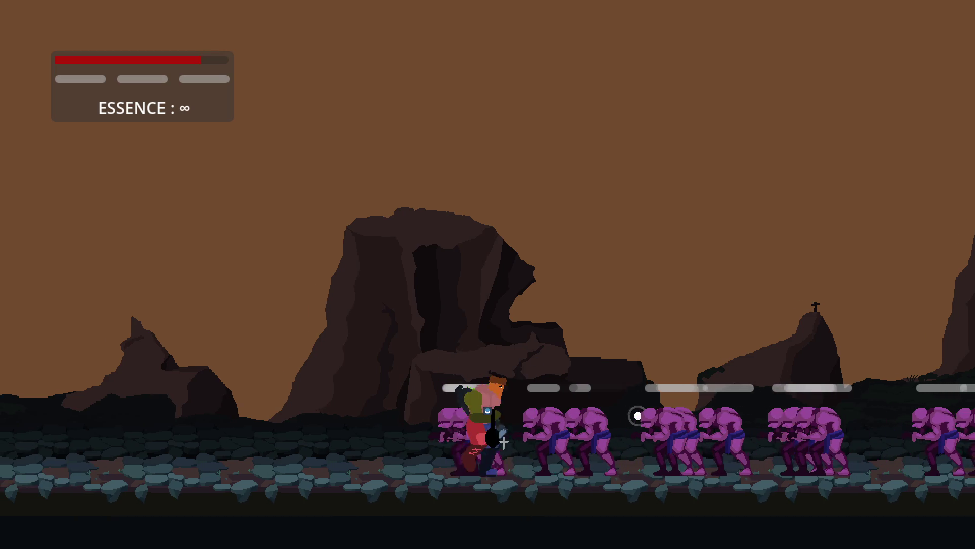
{"action": "key", "text": "d"}
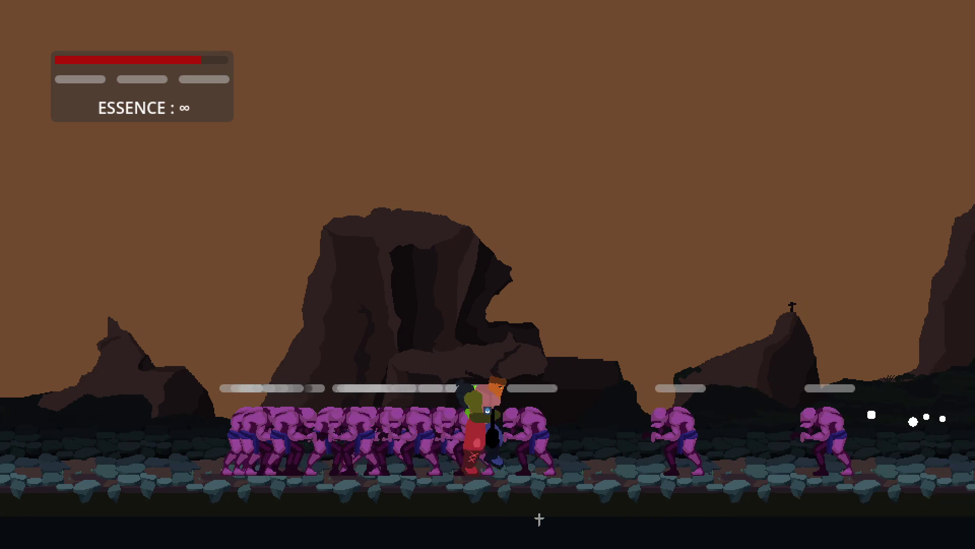
{"action": "key", "text": "d"}
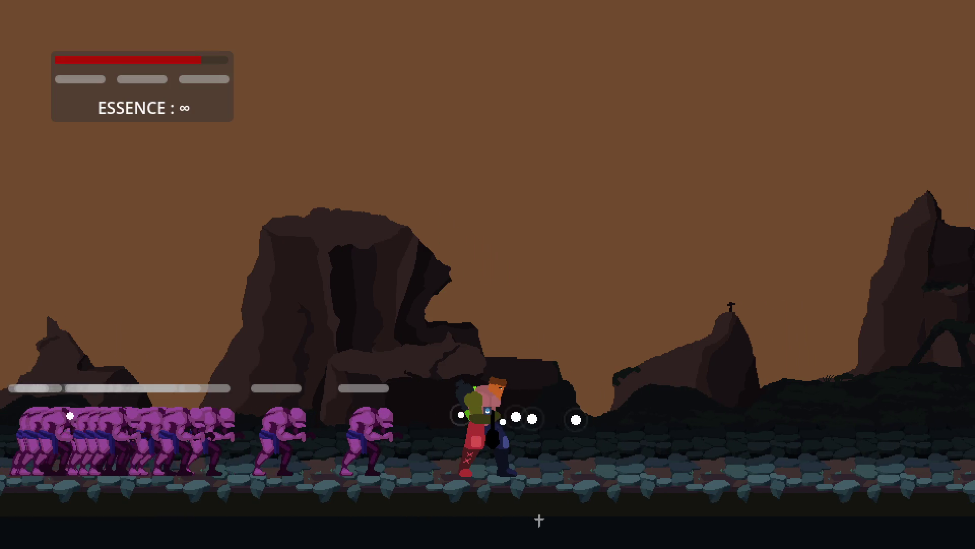
Step: Hop on and off the rock beside the enemies, aim at the scattered shards, then stop the game
{"action": "key", "text": "space"}
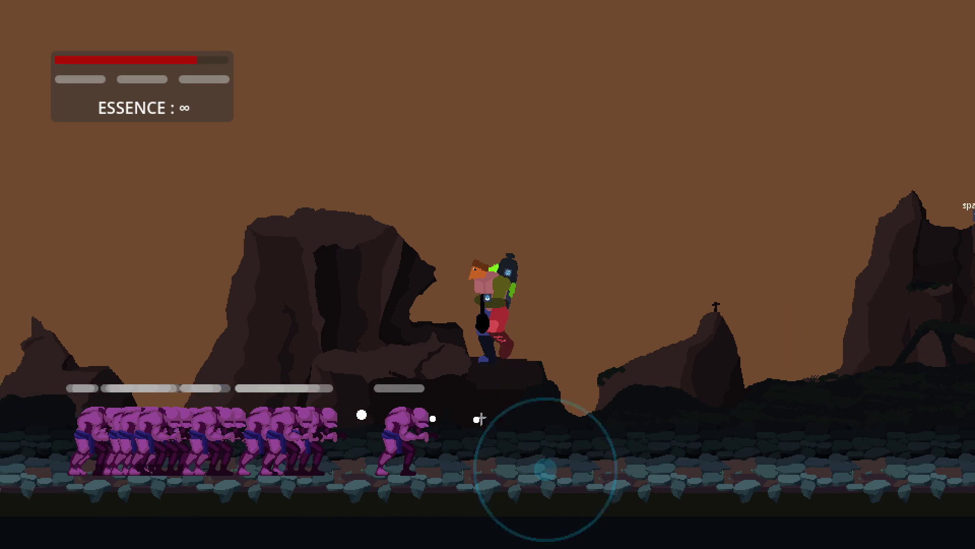
{"action": "key", "text": "a"}
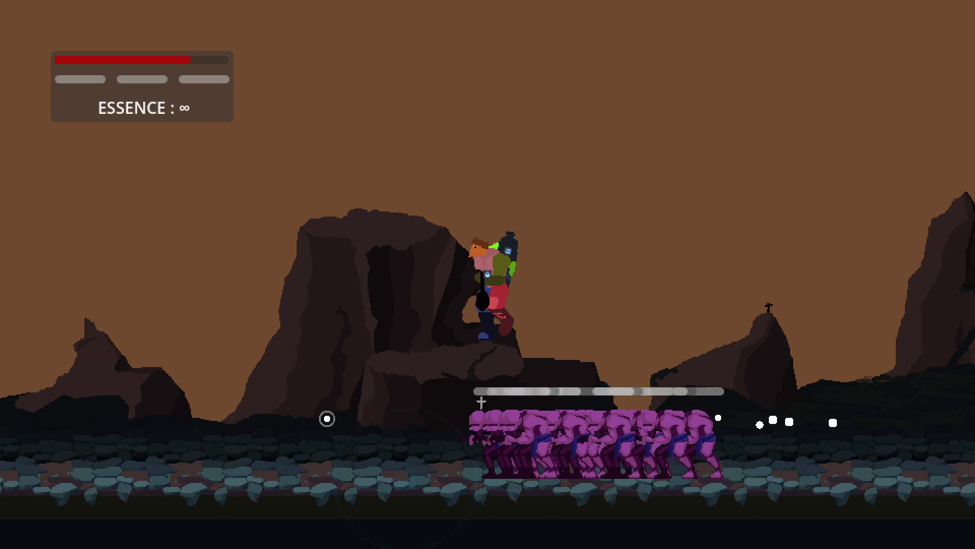
{"action": "key", "text": "space"}
{"action": "key", "text": "space"}
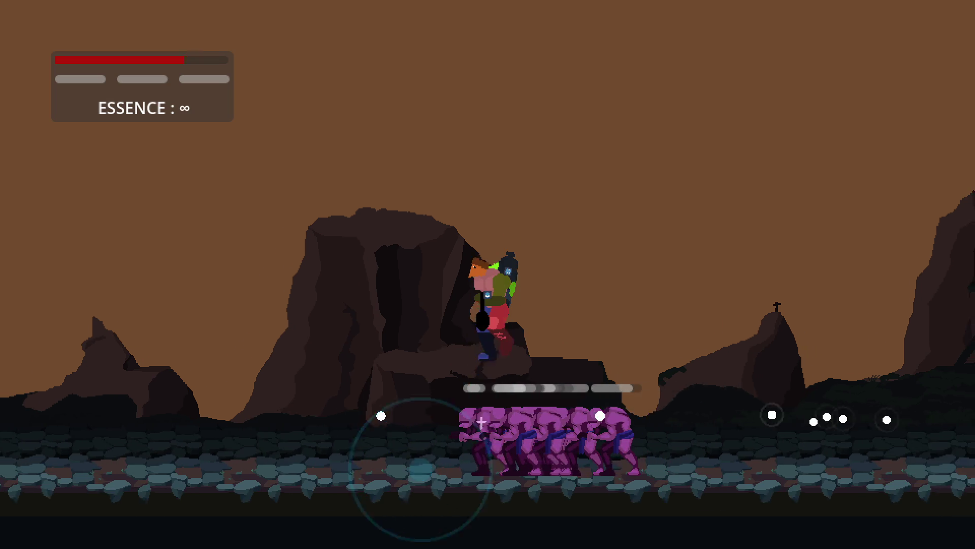
{"action": "key", "text": "space"}
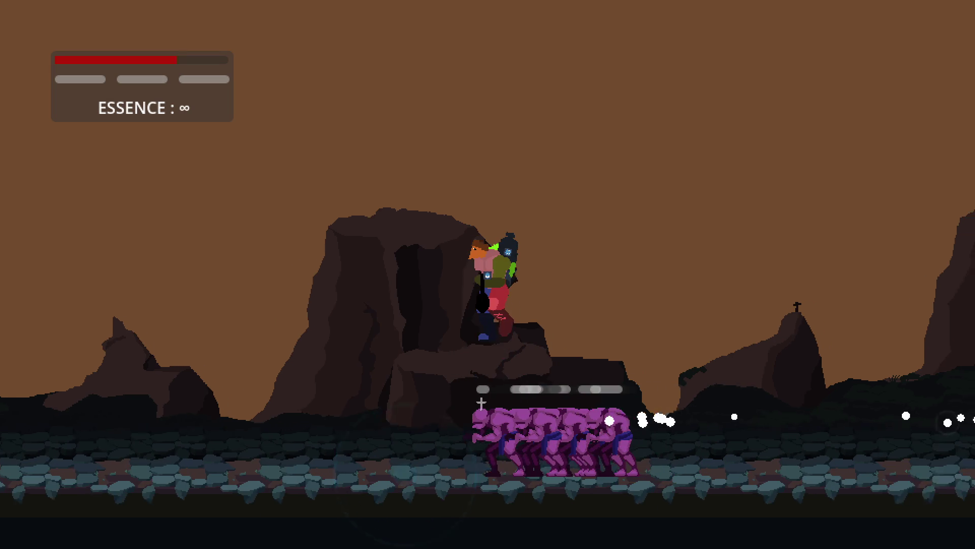
{"action": "key", "text": "space"}
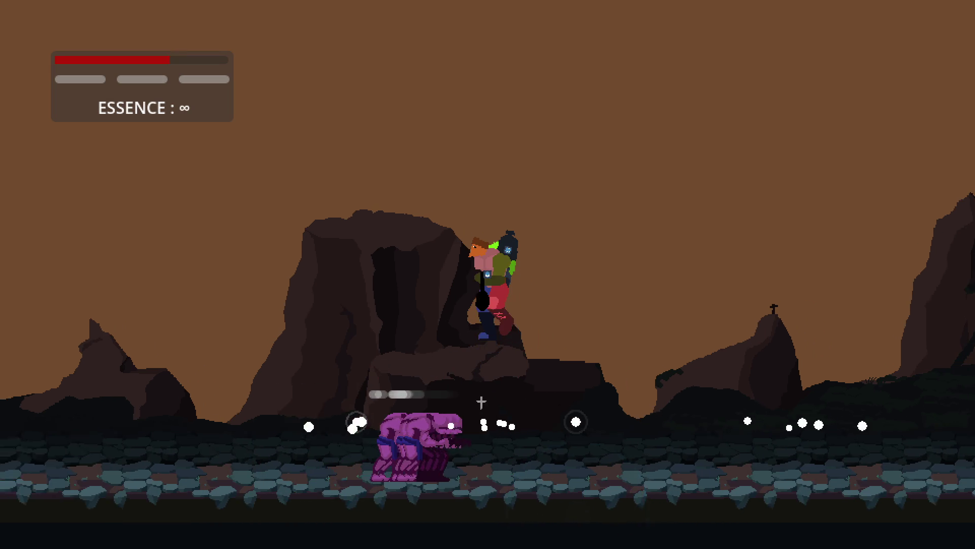
{"action": "key", "text": "space"}
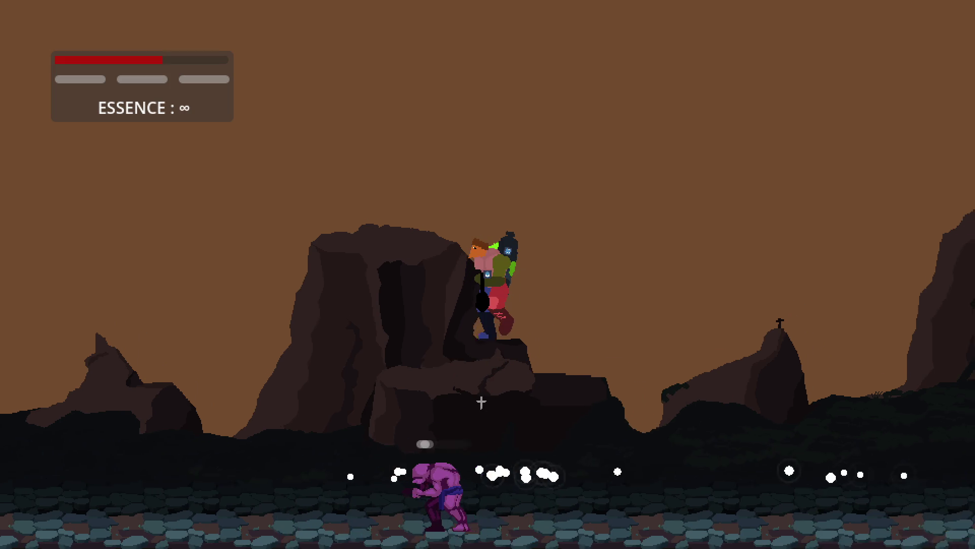
{"action": "key", "text": "s"}
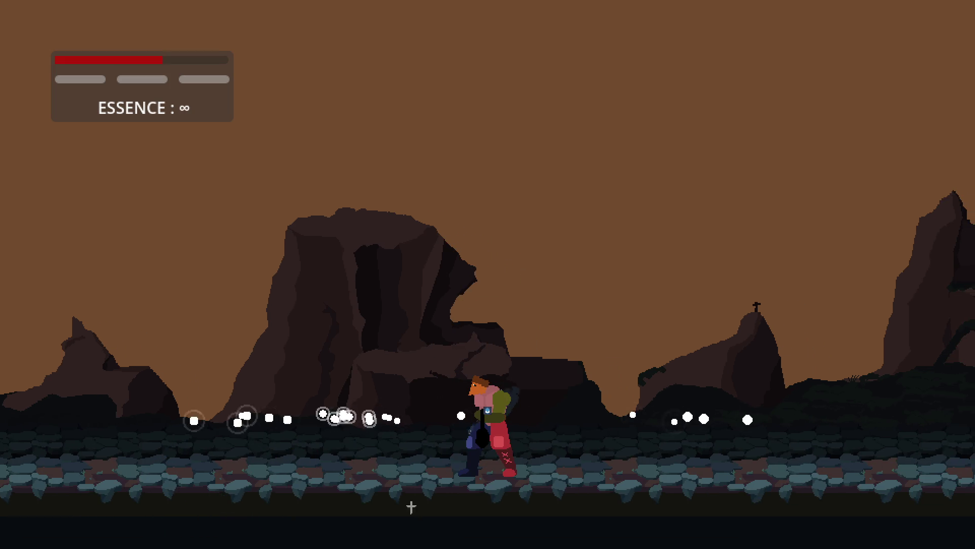
{"action": "left_click", "coordinate": [387, 402]}
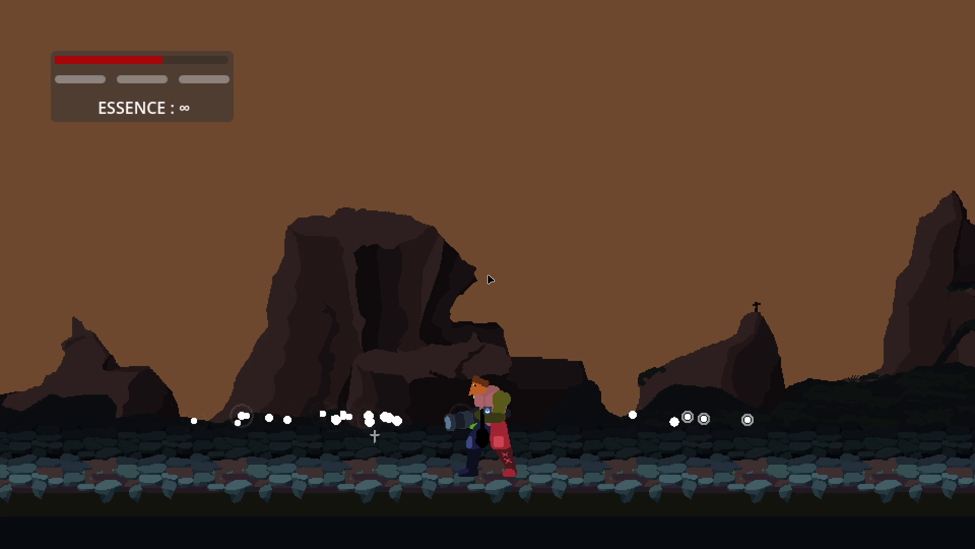
{"action": "key", "text": "F8"}
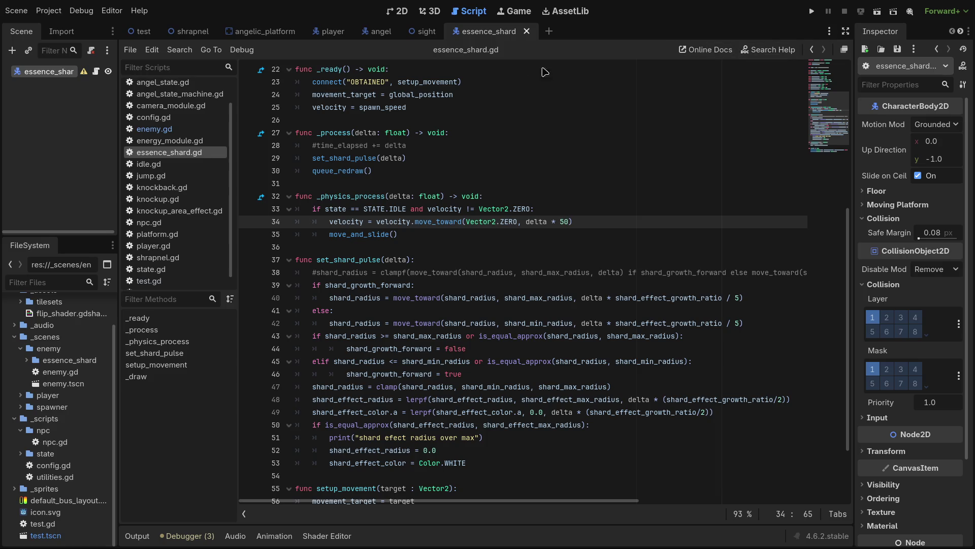
Step: Open the test level scene from the 2D view, run it, and blast the first enemies
{"action": "left_click", "coordinate": [397, 10]}
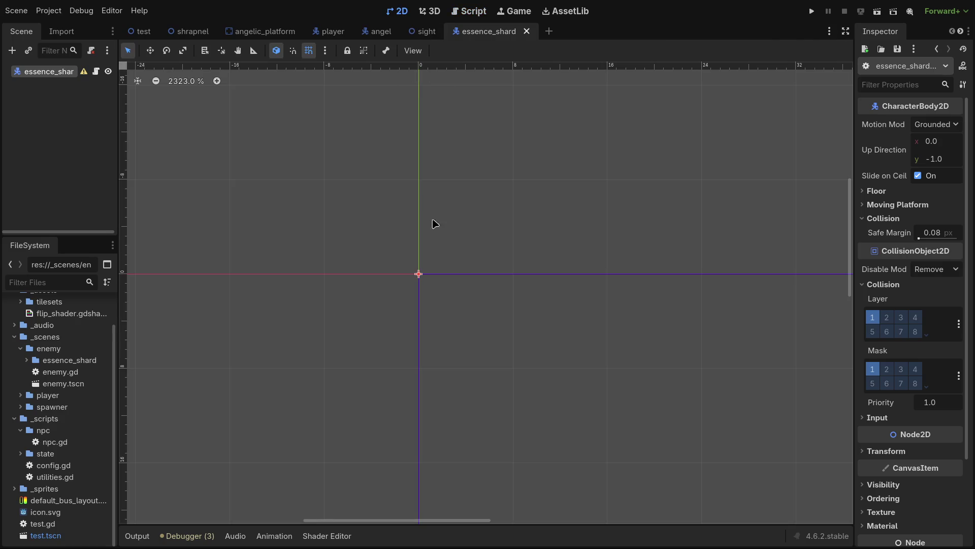
{"action": "left_click", "coordinate": [139, 31]}
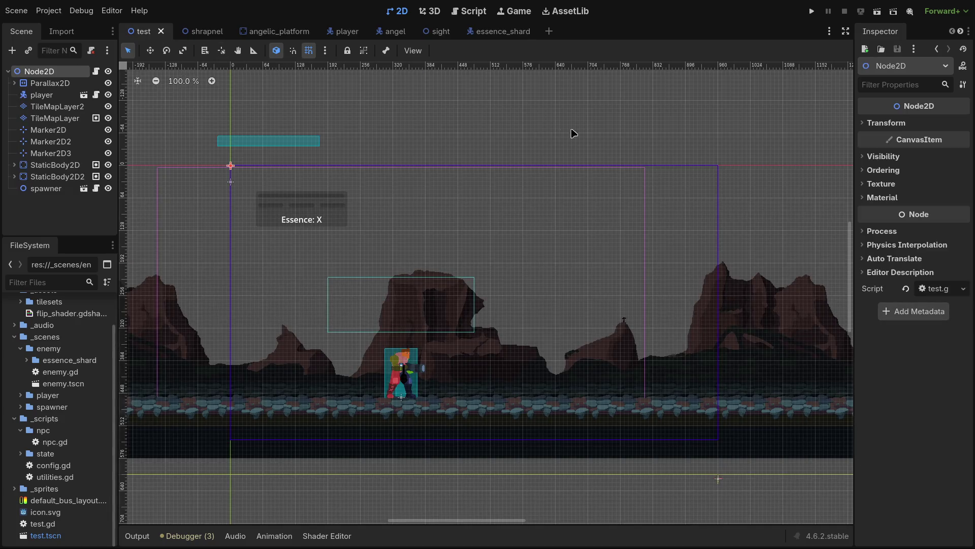
{"action": "left_click", "coordinate": [861, 14]}
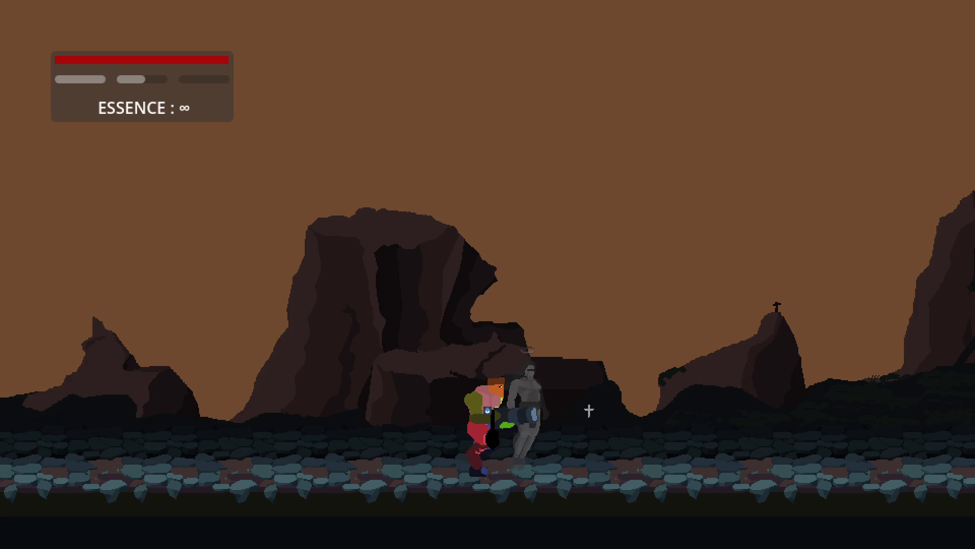
{"action": "key", "text": "d"}
{"action": "left_click", "coordinate": [674, 428]}
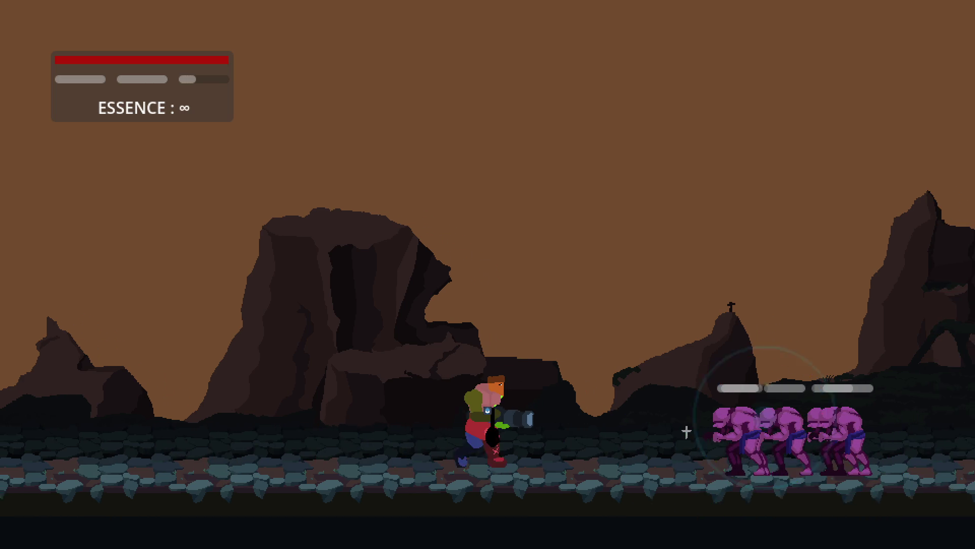
{"action": "left_click", "coordinate": [684, 429]}
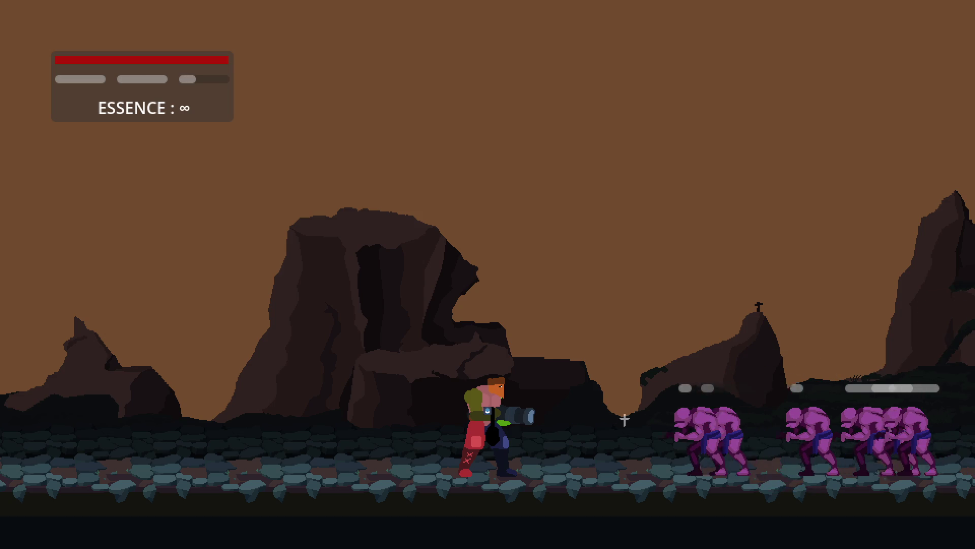
Step: Back away left from the horde, then jump onto the rock ledge and drop among the enemies
{"action": "key", "text": "a"}
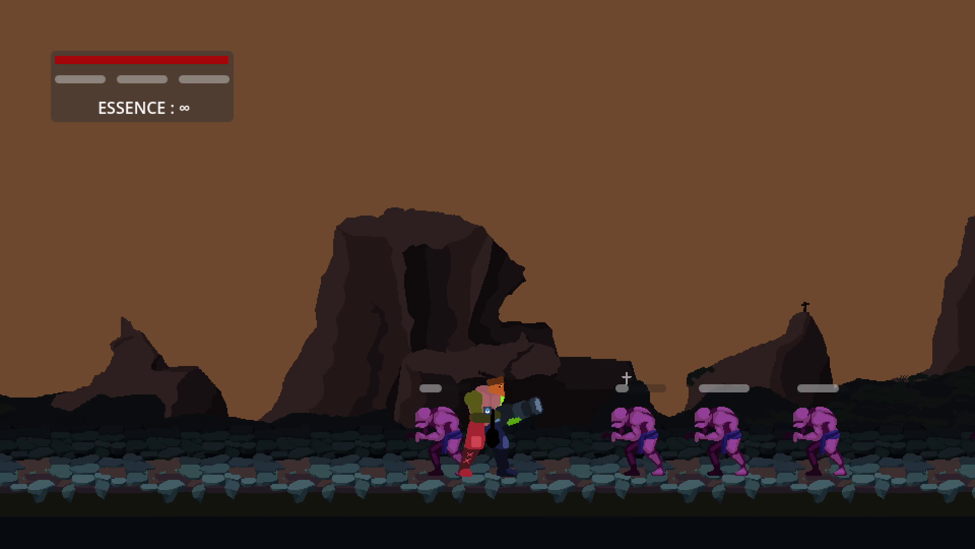
{"action": "key", "text": "a"}
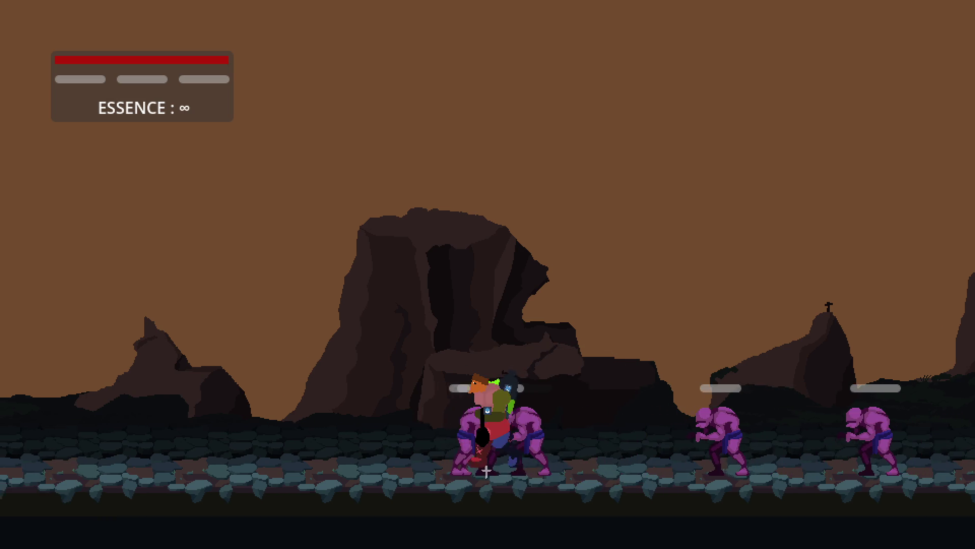
{"action": "key", "text": "a"}
{"action": "key", "text": "d"}
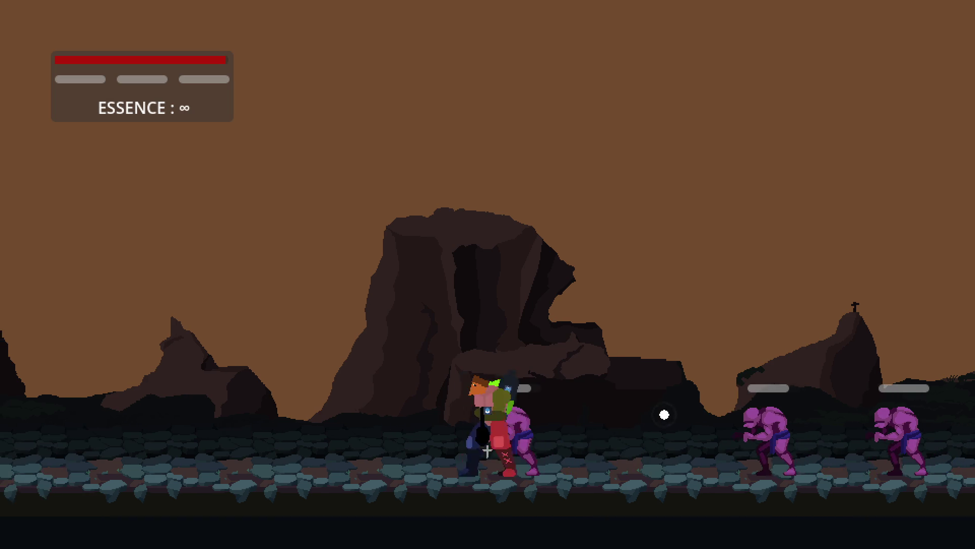
{"action": "key", "text": "space"}
{"action": "key", "text": "d"}
{"action": "key", "text": "a"}
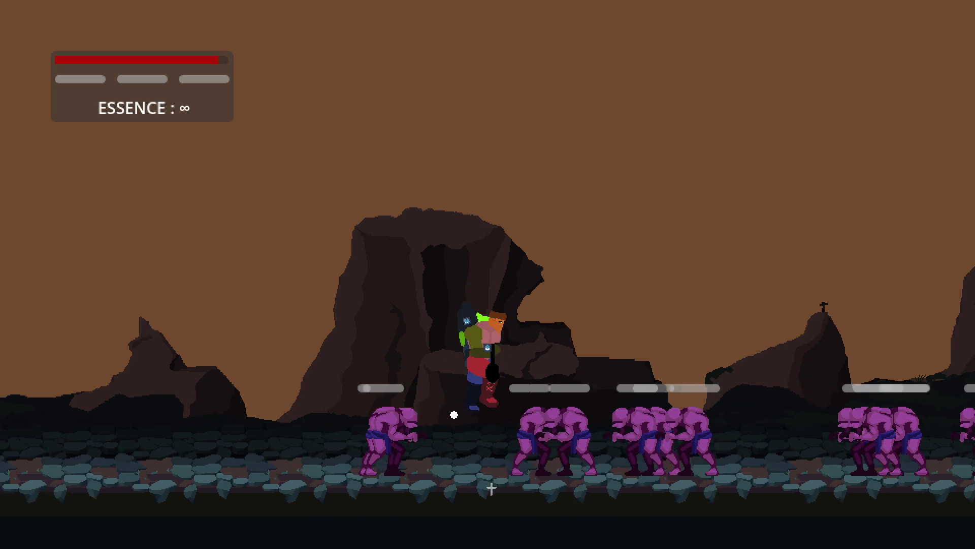
{"action": "key", "text": "space"}
Step: Keep dropping into the horde and jumping back onto the rock ledge while running both ways
{"action": "key", "text": "d"}
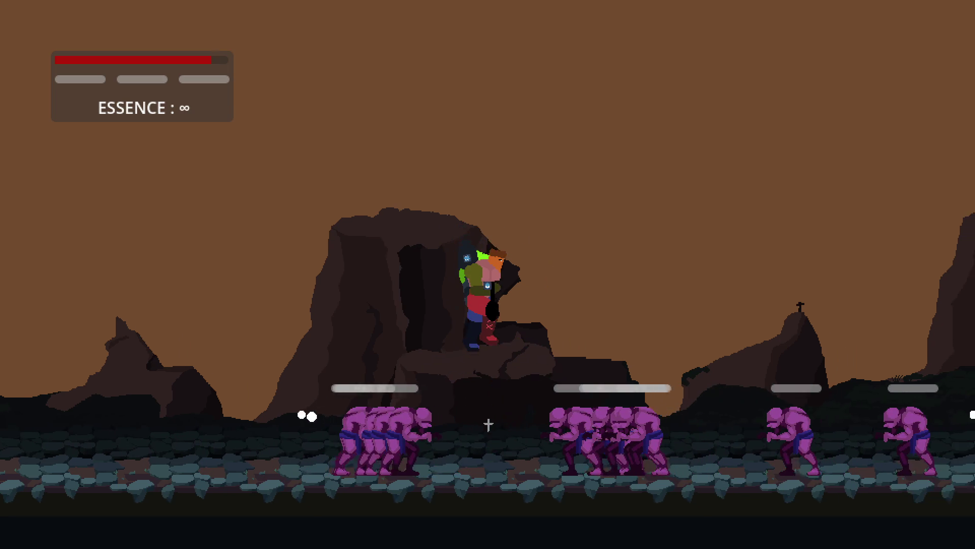
{"action": "key", "text": "space"}
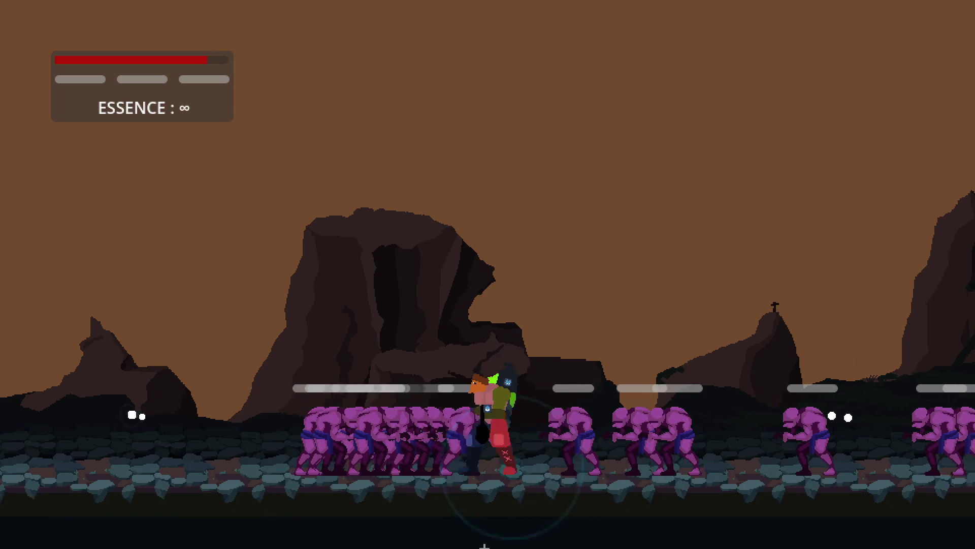
{"action": "key", "text": "a"}
{"action": "key", "text": "a"}
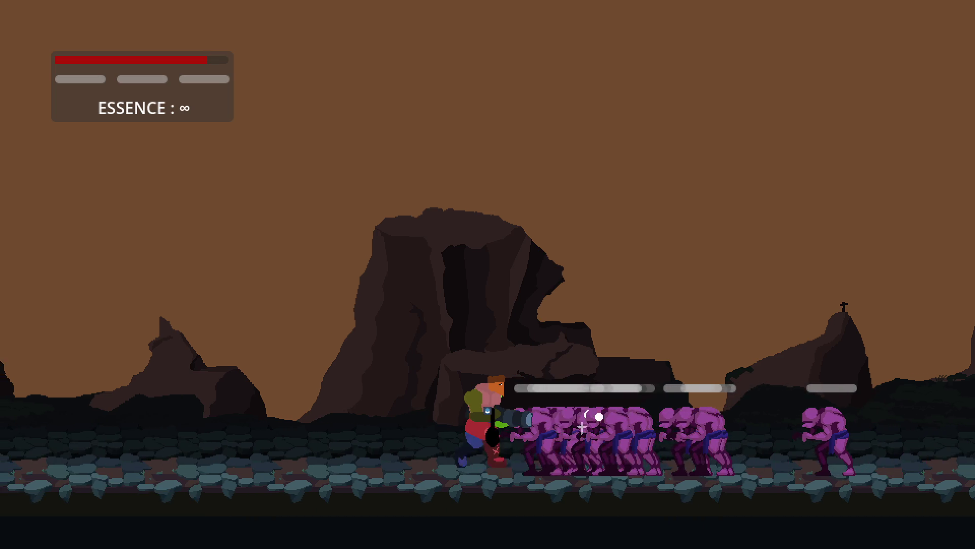
{"action": "key", "text": "a"}
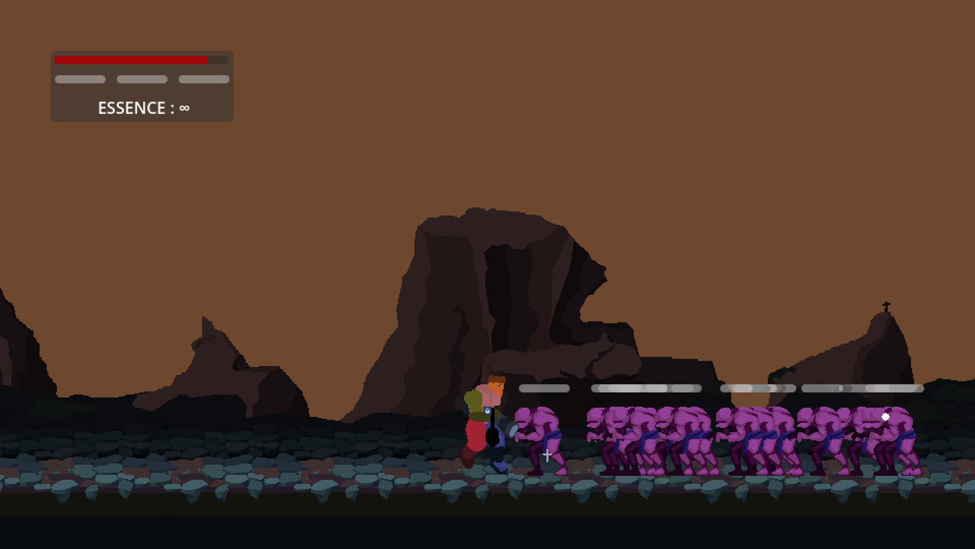
{"action": "key", "text": "space"}
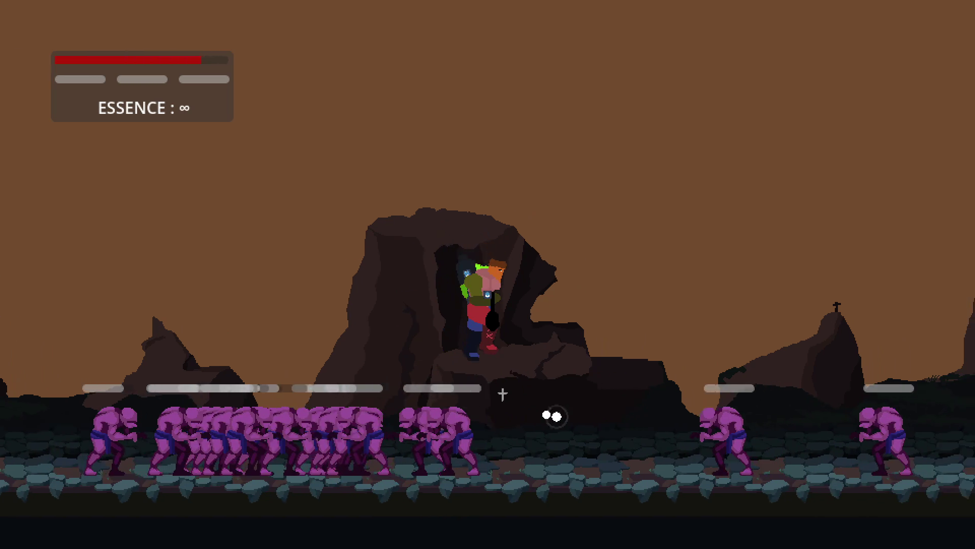
{"action": "key", "text": "d"}
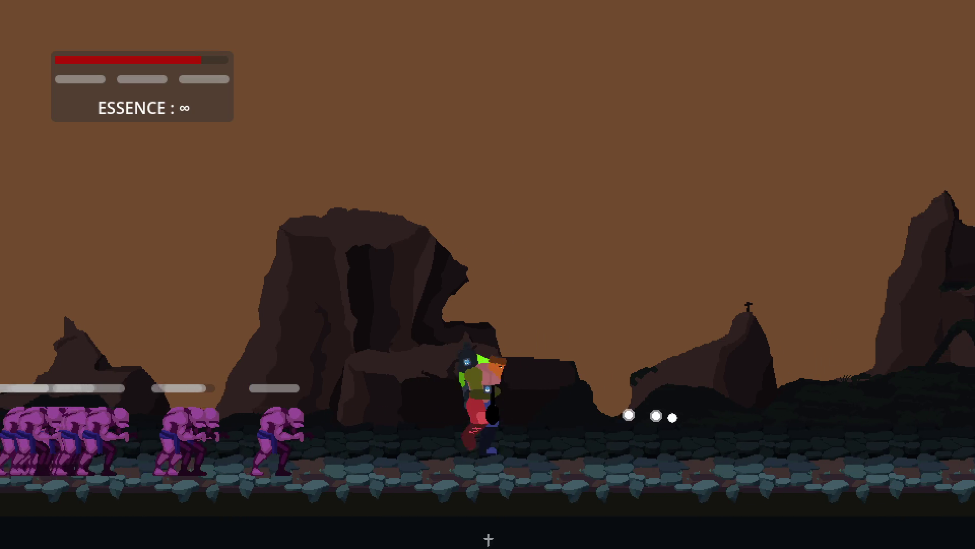
{"action": "key", "text": "a"}
{"action": "key", "text": "space"}
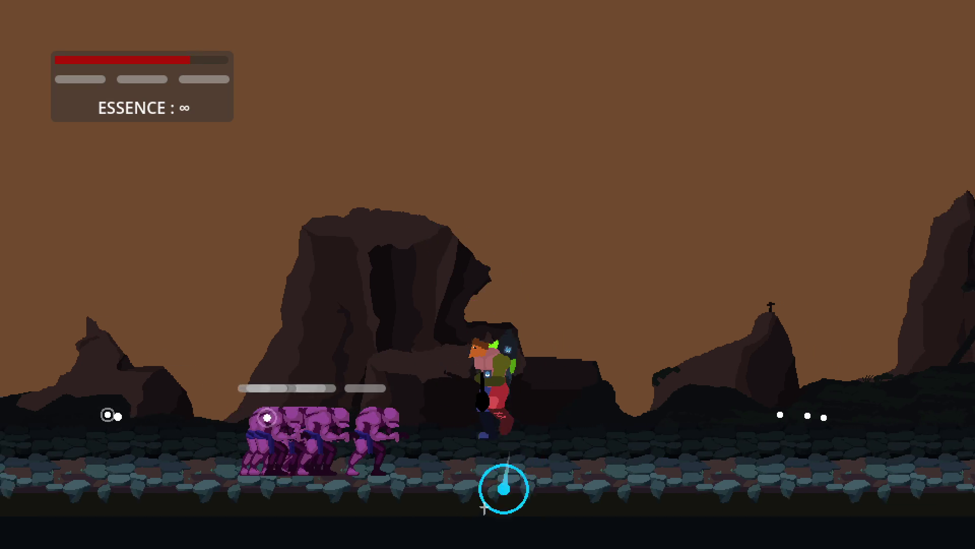
{"action": "key", "text": "space"}
Step: Shoot the clustered enemies and kill the approaching purple enemy while moving around it
{"action": "key", "text": "a"}
{"action": "left_click", "coordinate": [629, 462]}
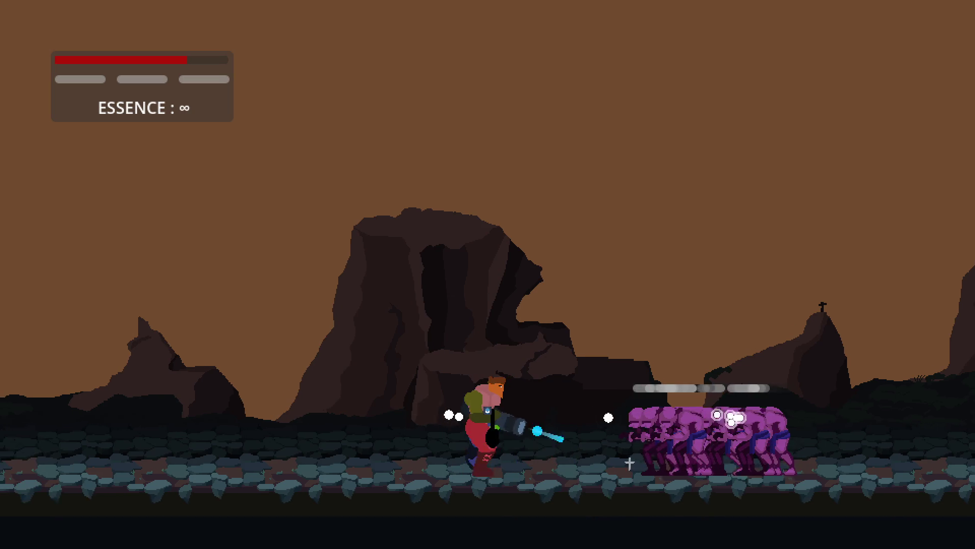
{"action": "mouse_move", "coordinate": [619, 418]}
{"action": "left_mouse_down"}
{"action": "mouse_move", "coordinate": [800, 423]}
{"action": "mouse_move", "coordinate": [559, 432]}
{"action": "mouse_move", "coordinate": [399, 451]}
{"action": "mouse_move", "coordinate": [250, 447]}
{"action": "left_mouse_up"}
{"action": "key", "text": "d"}
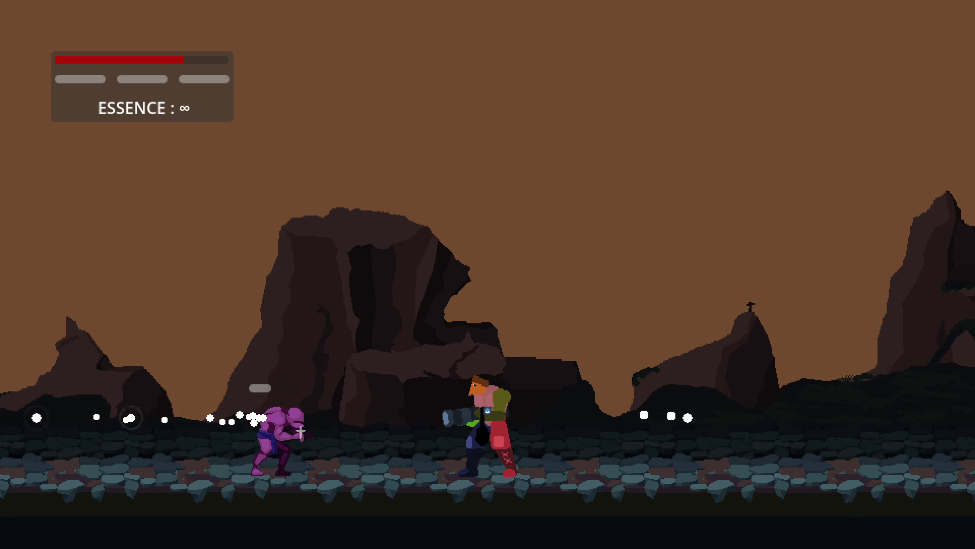
{"action": "key", "text": "d"}
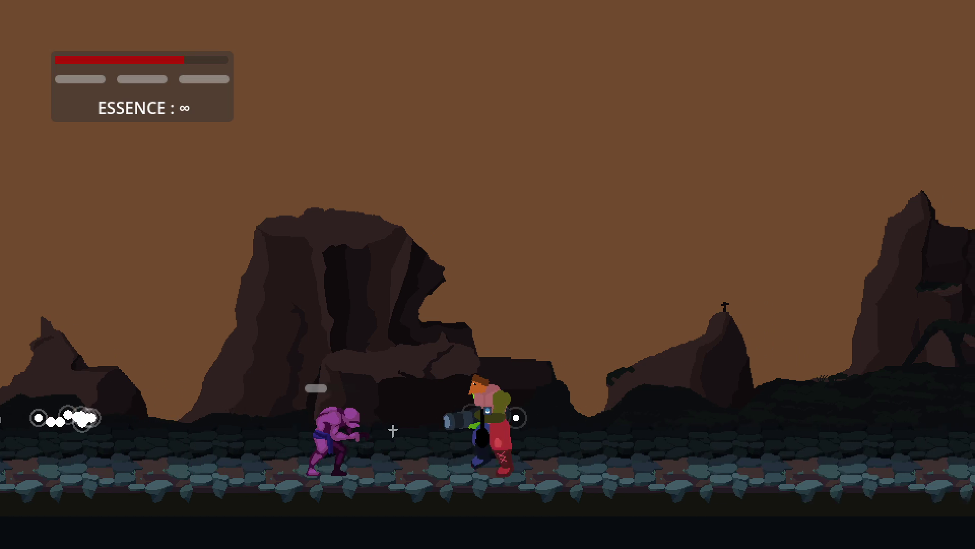
{"action": "left_click", "coordinate": [374, 442]}
{"action": "key", "text": "d"}
{"action": "left_click", "coordinate": [401, 443]}
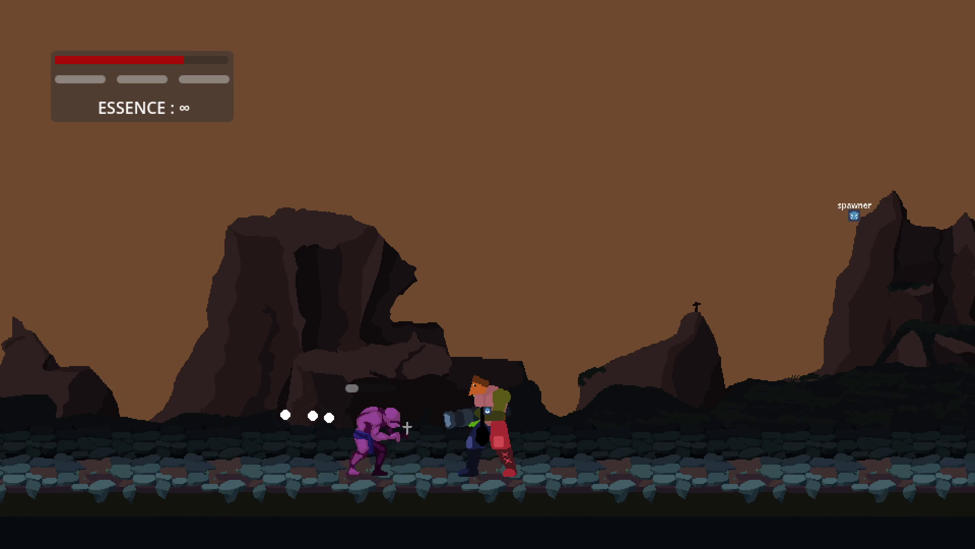
{"action": "key", "text": "d"}
{"action": "key", "text": "a"}
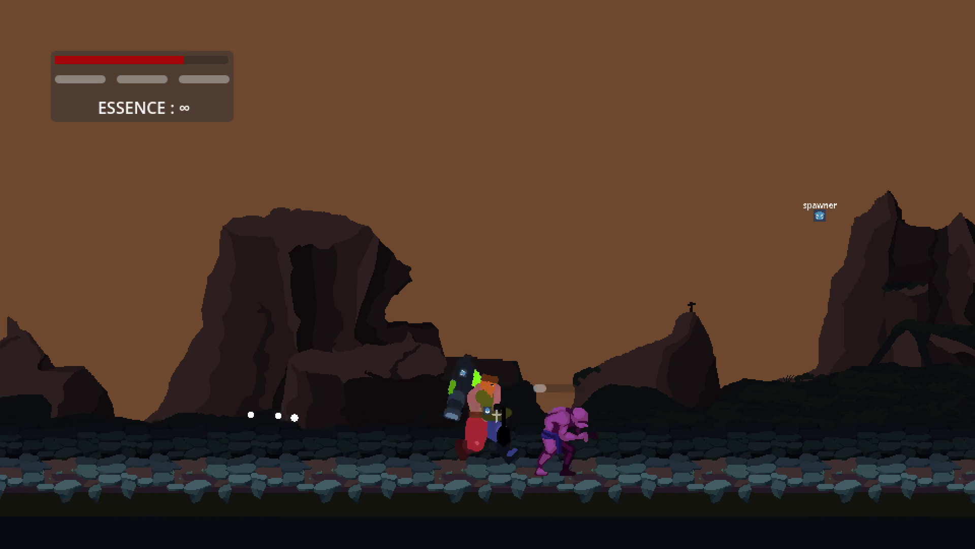
{"action": "key", "text": "a"}
{"action": "left_click", "coordinate": [742, 420]}
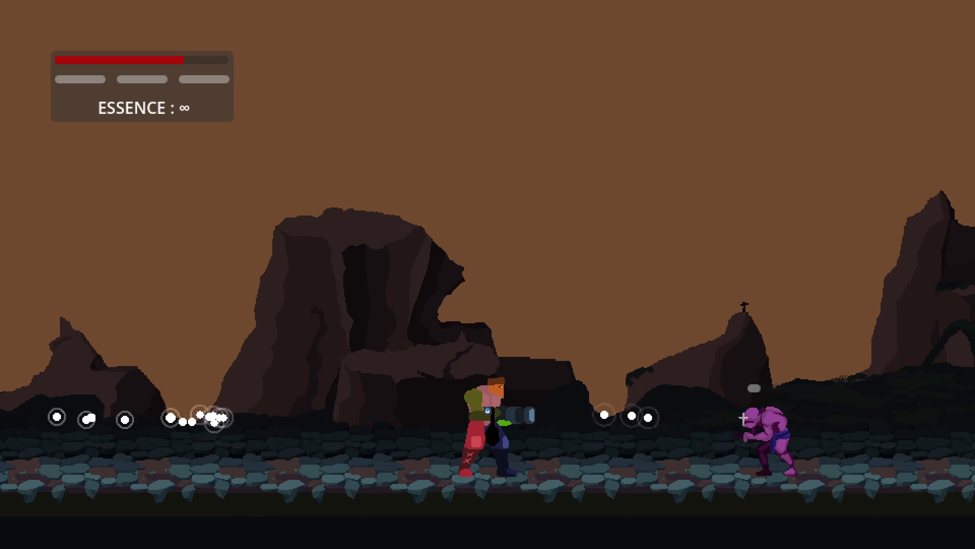
Step: Fire repeatedly to the left at the remaining enemies, then jump onto the rocks
{"action": "key", "text": "a"}
{"action": "left_click", "coordinate": [378, 426]}
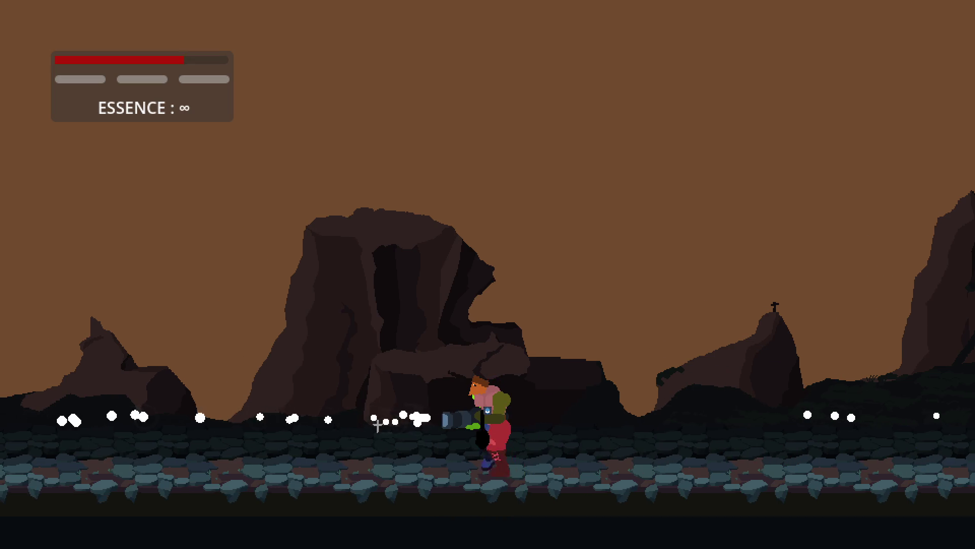
{"action": "left_click", "coordinate": [377, 426]}
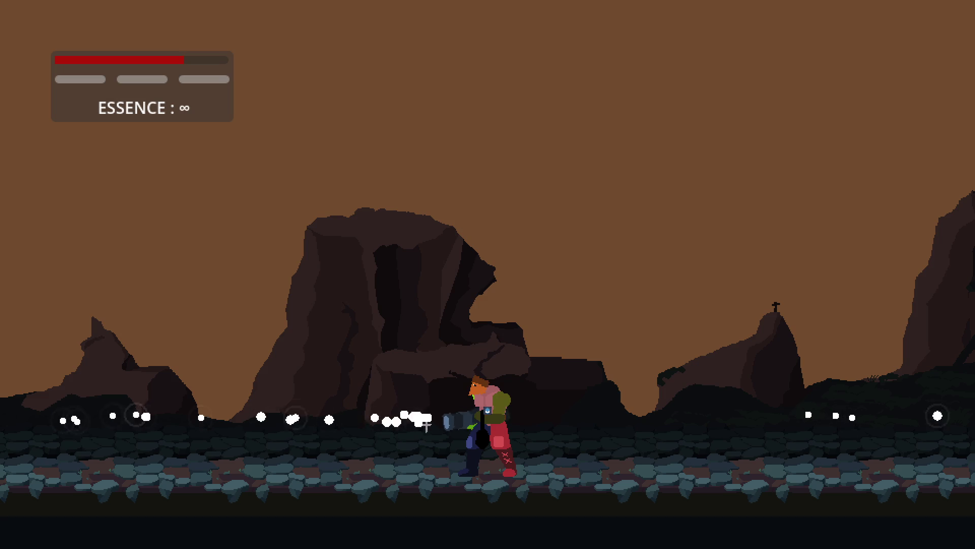
{"action": "left_click", "coordinate": [426, 426]}
{"action": "key", "text": "d"}
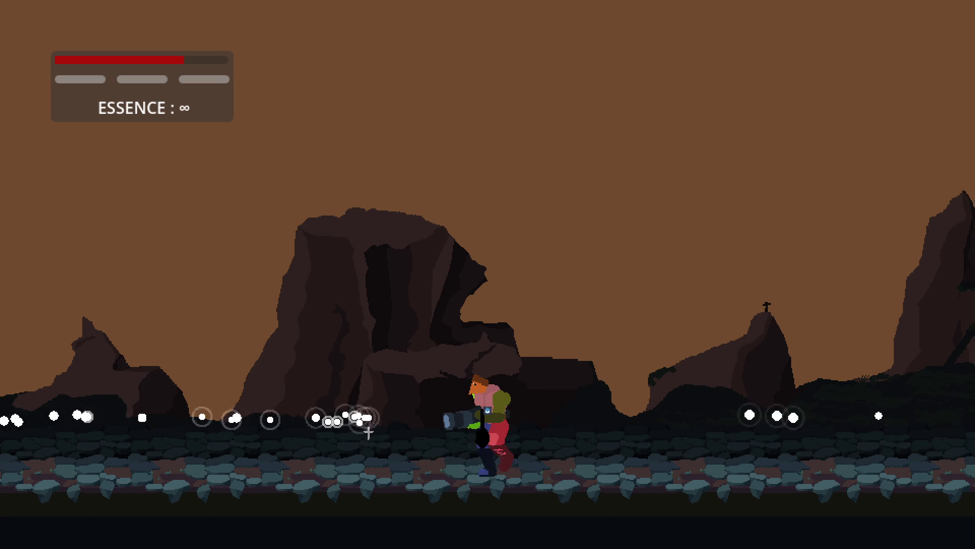
{"action": "key", "text": "a"}
{"action": "left_click", "coordinate": [369, 432]}
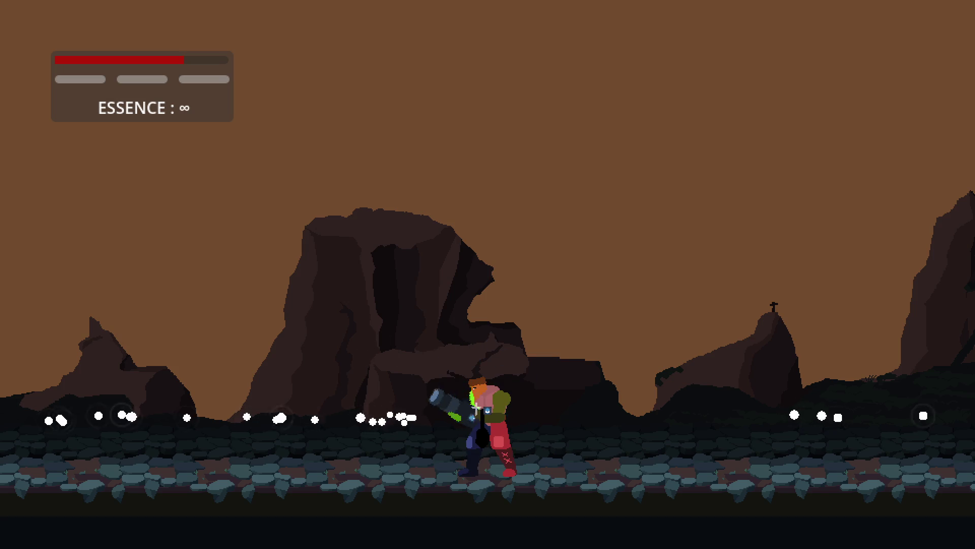
{"action": "left_click", "coordinate": [374, 433]}
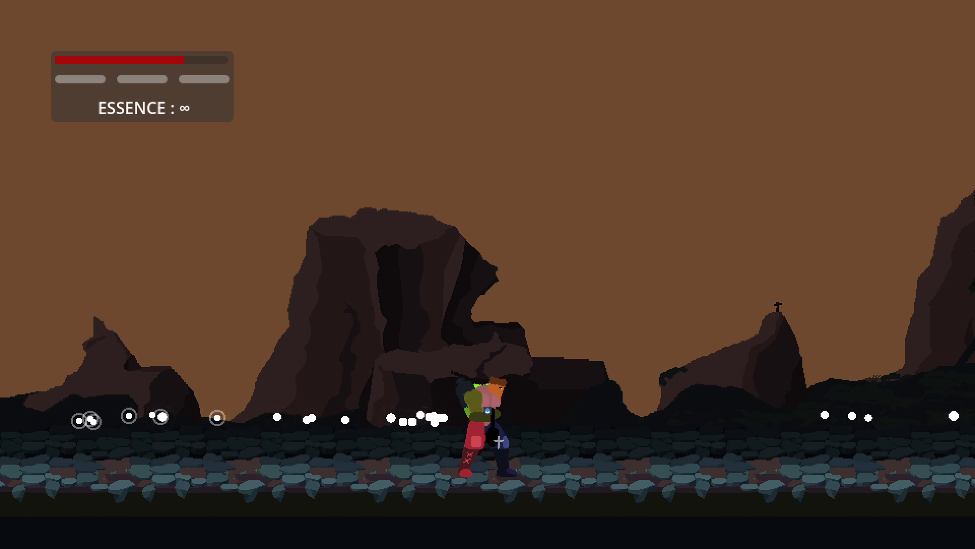
{"action": "key", "text": "space"}
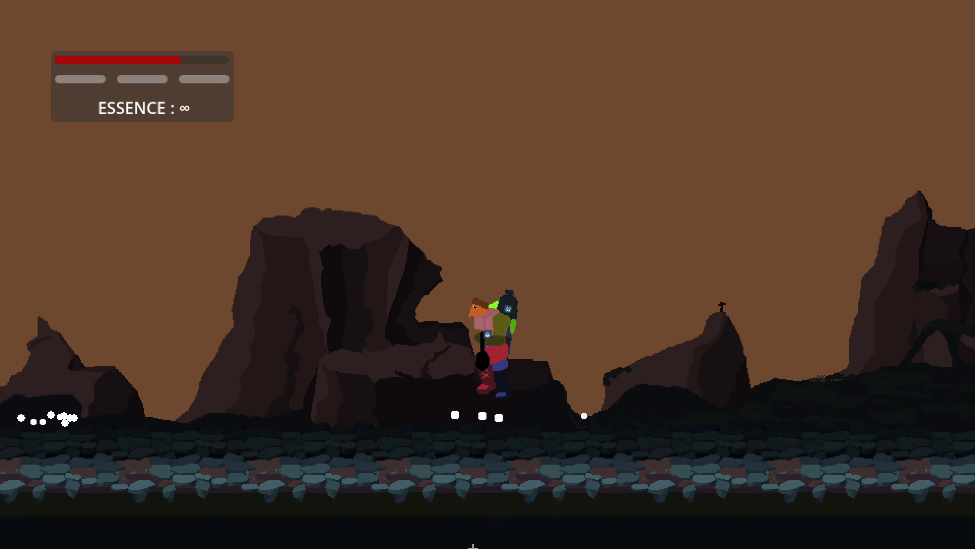
{"action": "key", "text": "a"}
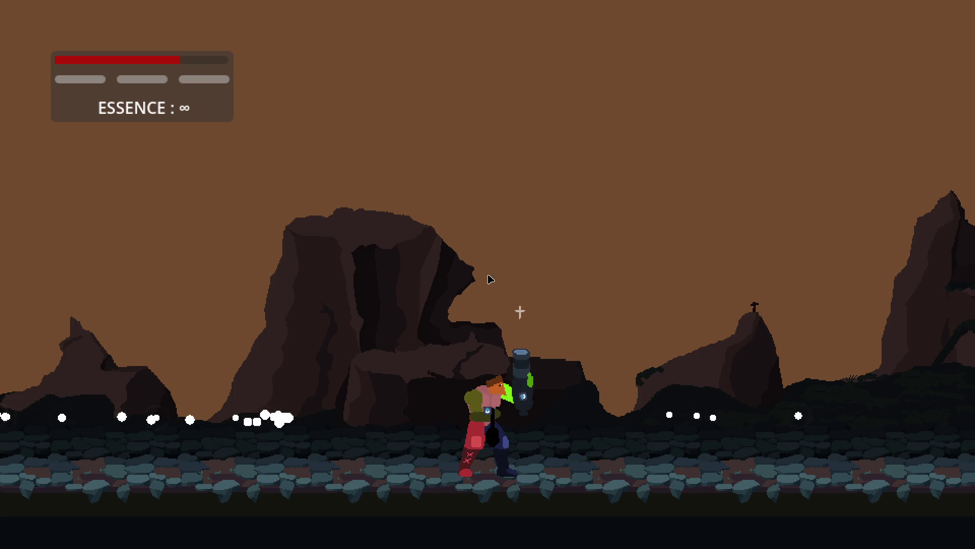
{"action": "left_click", "coordinate": [851, 13]}
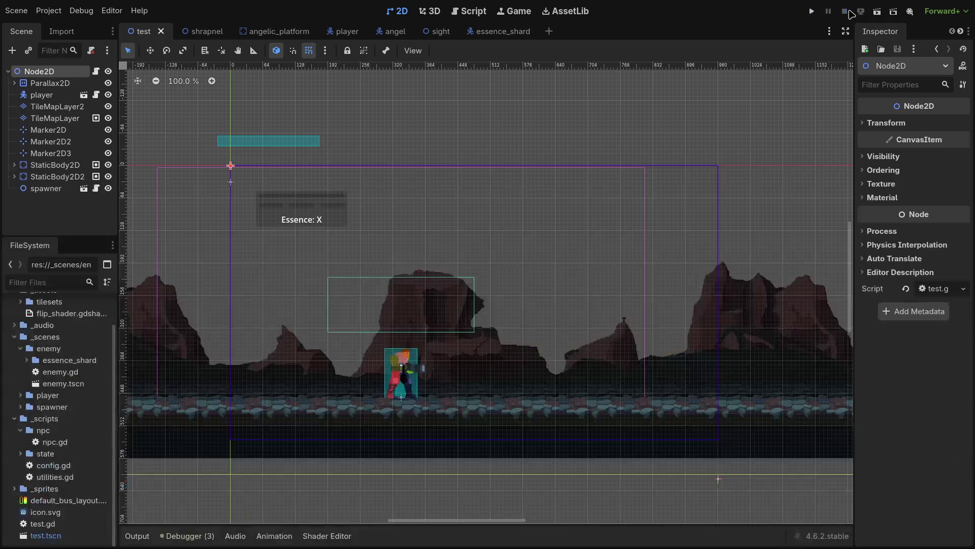